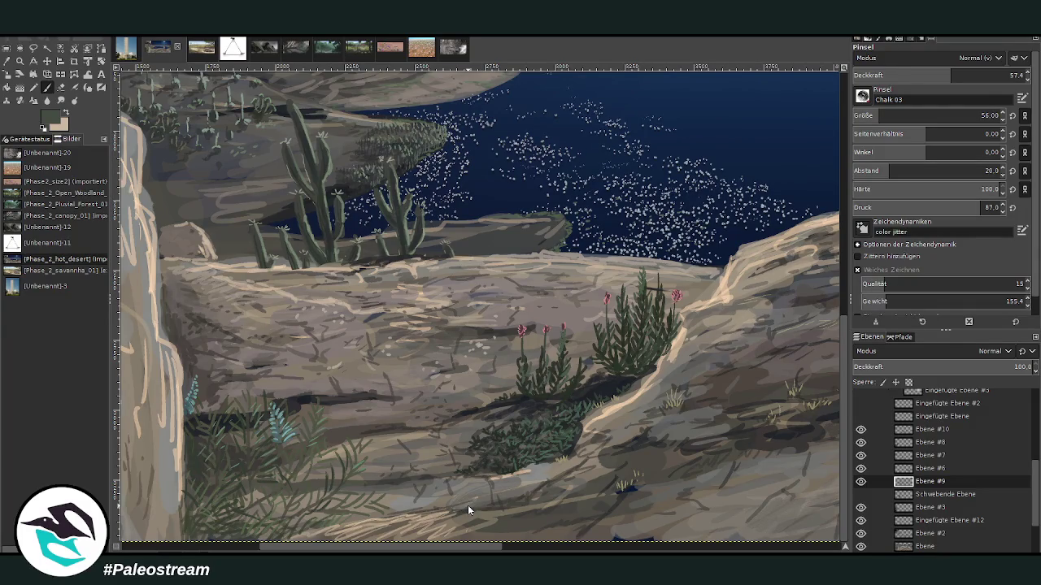
Step: Switch to the plant reference board, then paste and remove a canvas snapshot
key("z")
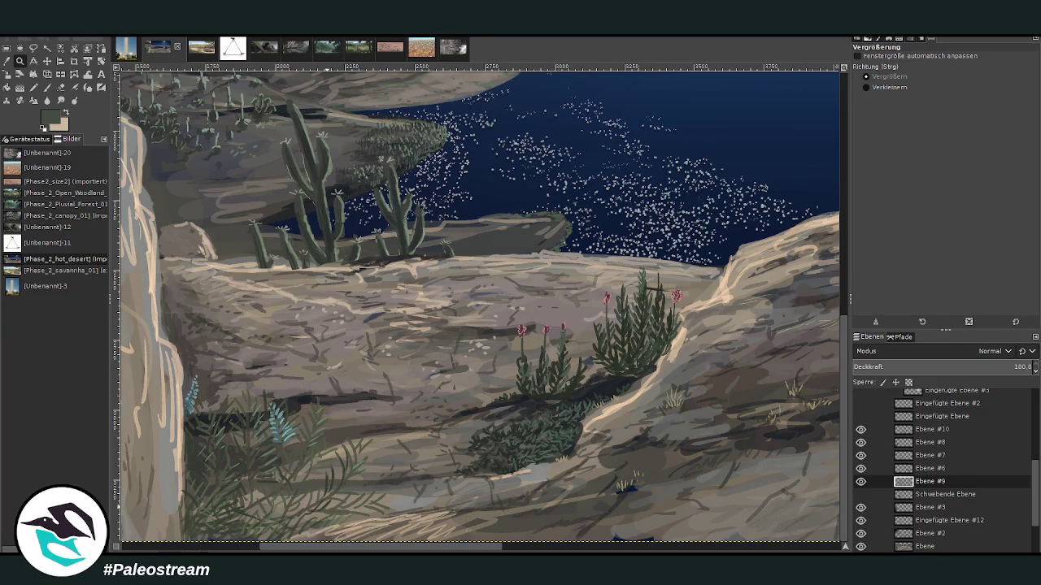
key("alt+Tab")
key("ctrl+v")
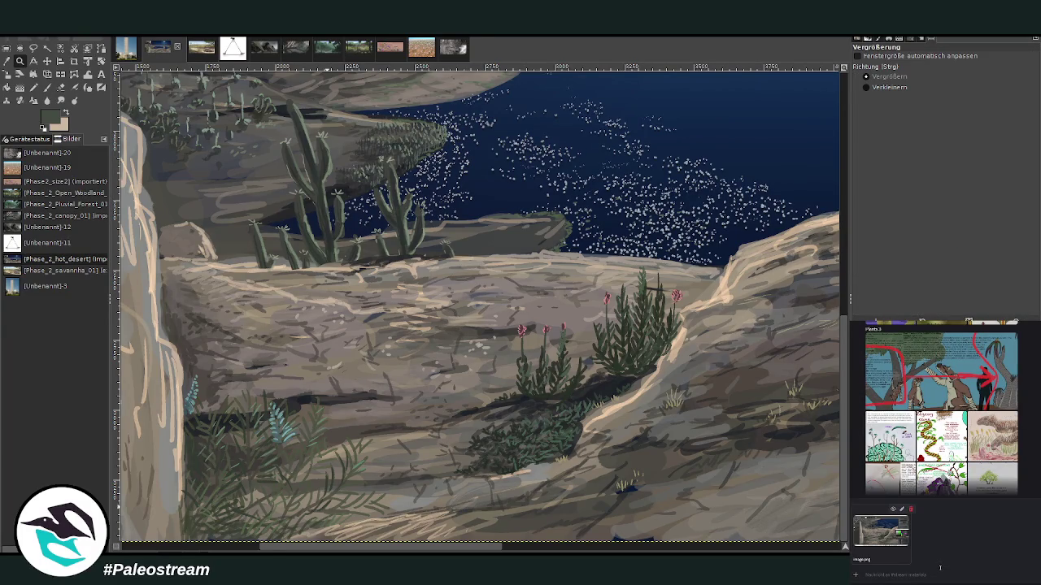
key("Return")
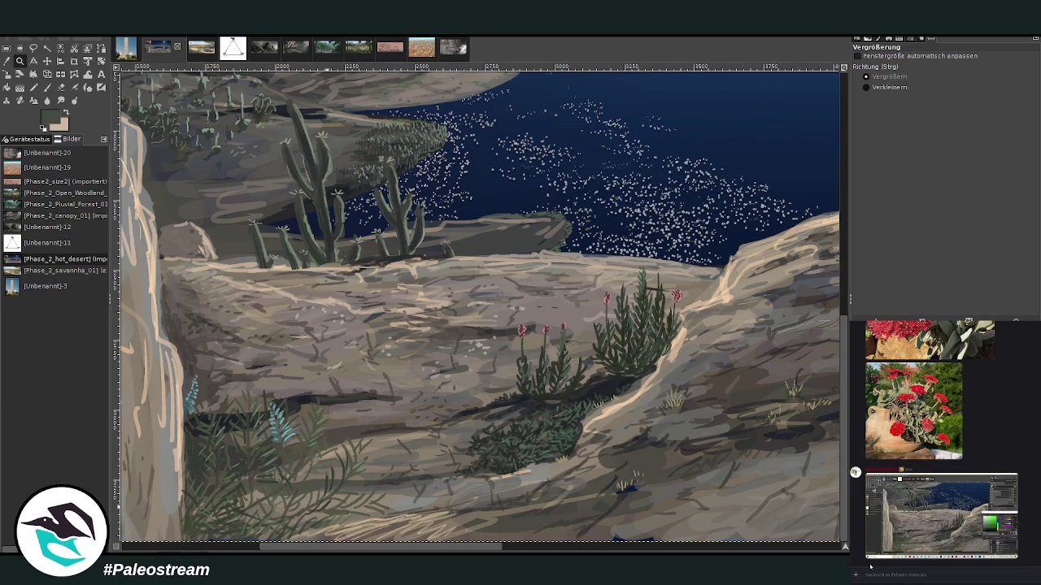
Step: Set the Chalk 03 paintbrush size and opacity for painting foliage
key("p")
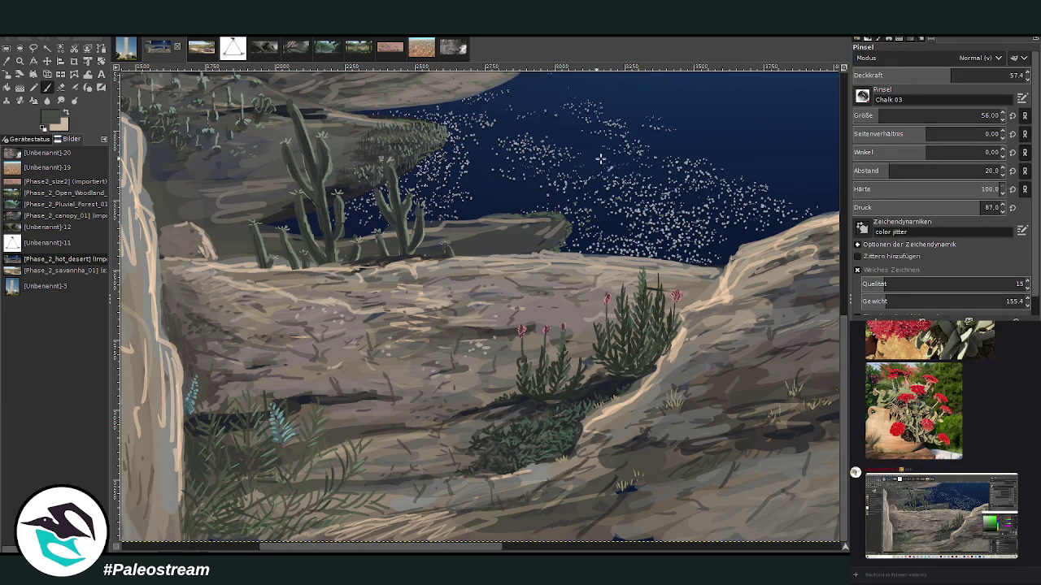
left_click(883, 116)
left_click(975, 73)
left_click_drag(883, 115, 891, 115)
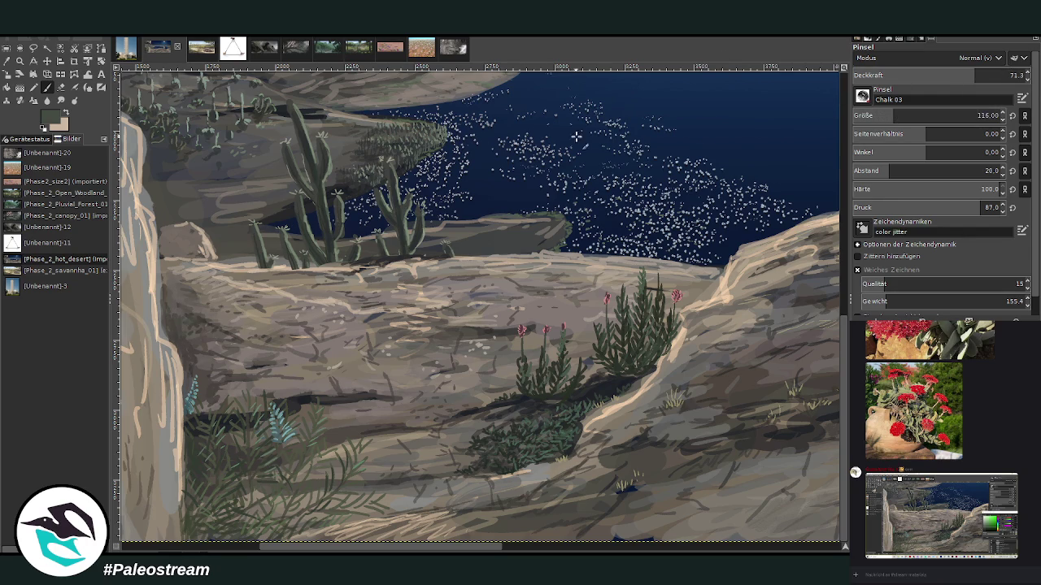
left_click(889, 115)
left_click(980, 74)
Step: Sample a dark colour from the painting and paint foliage along the left rock edge
key("o")
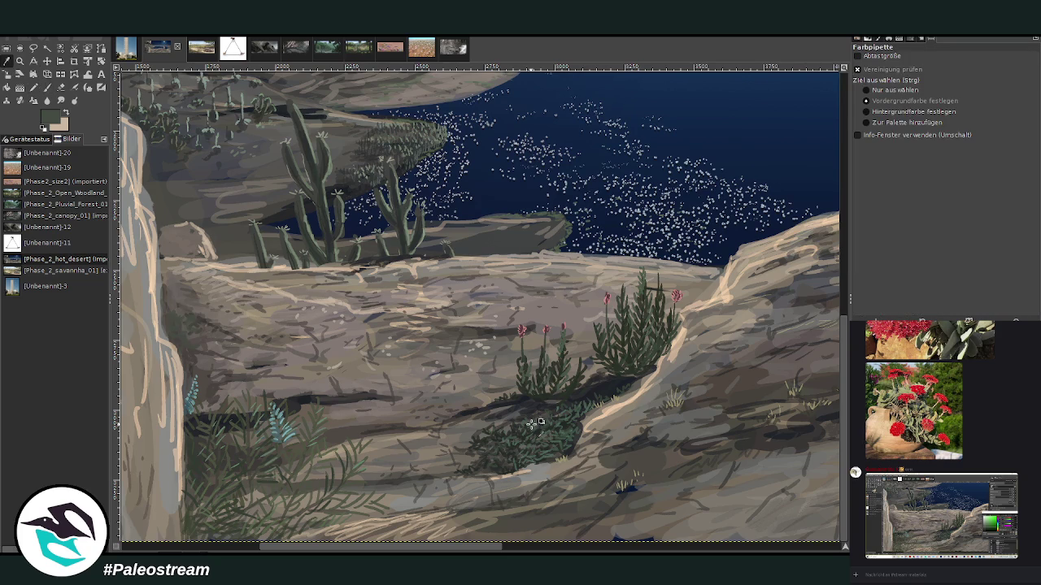
left_click(543, 360)
key("p")
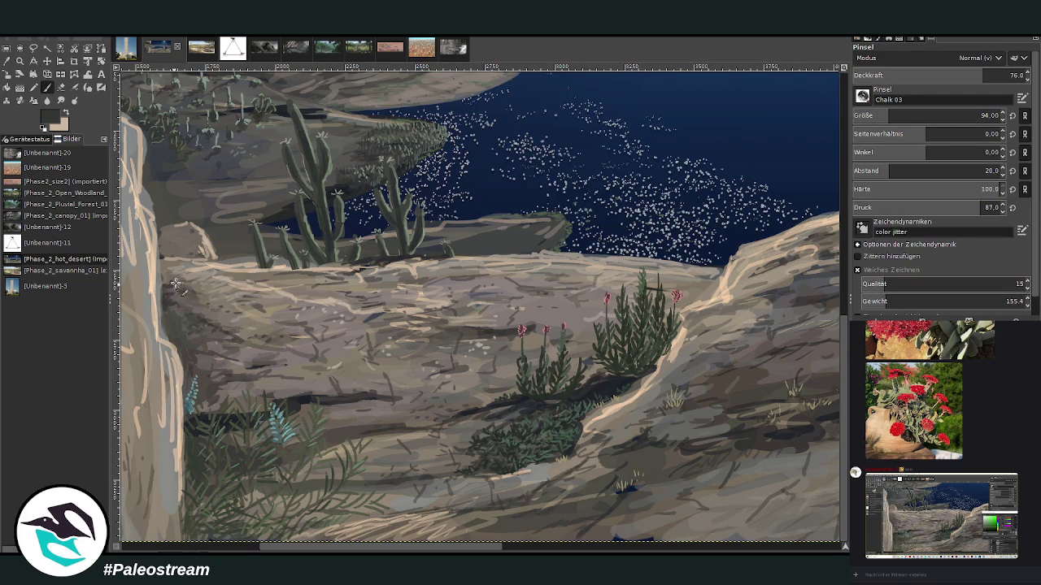
mouse_move(185, 278)
left_mouse_down()
mouse_move(171, 259)
mouse_move(192, 309)
mouse_move(173, 321)
mouse_move(179, 334)
mouse_move(186, 300)
mouse_move(205, 319)
left_mouse_up()
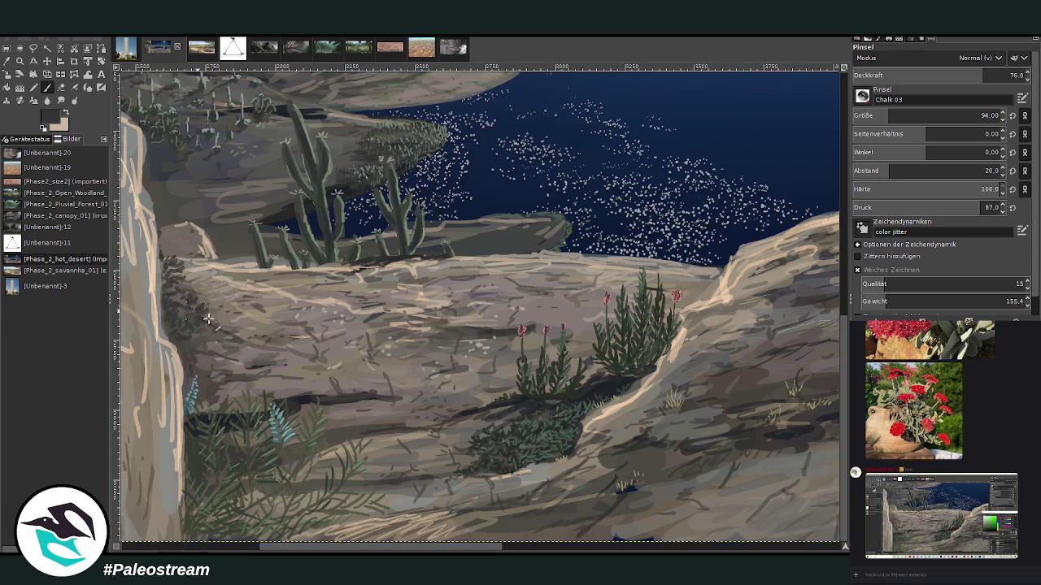
Step: Sample the foliage's dark green and add more foliage dabs on the left rock
left_click(7, 61)
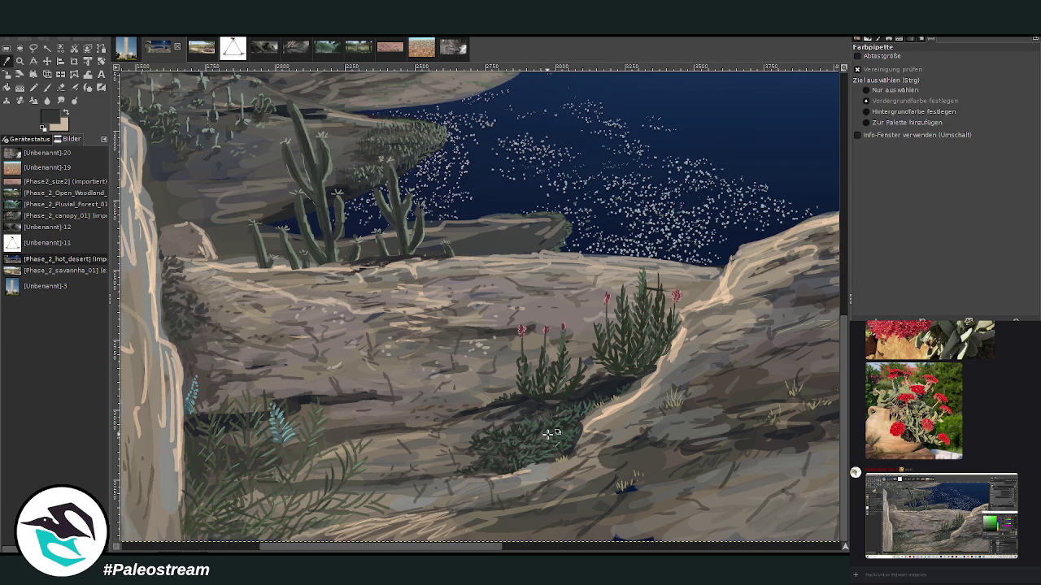
left_click(561, 439)
left_click(46, 87)
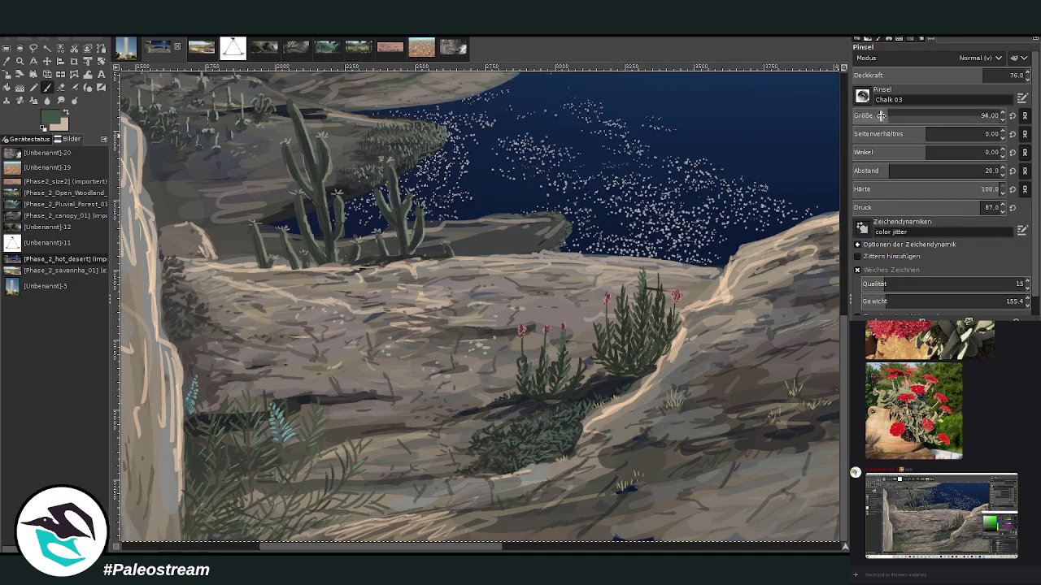
left_click_drag(192, 311, 190, 277)
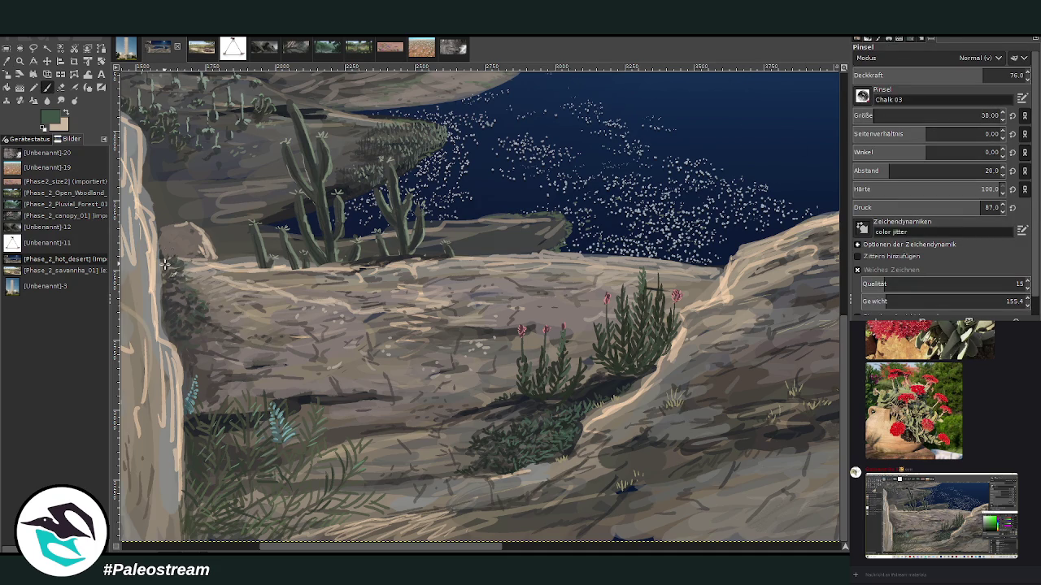
left_click_drag(190, 278, 188, 322)
Step: Raise the brush opacity to 81.1
scroll(934, 115, "up", 7)
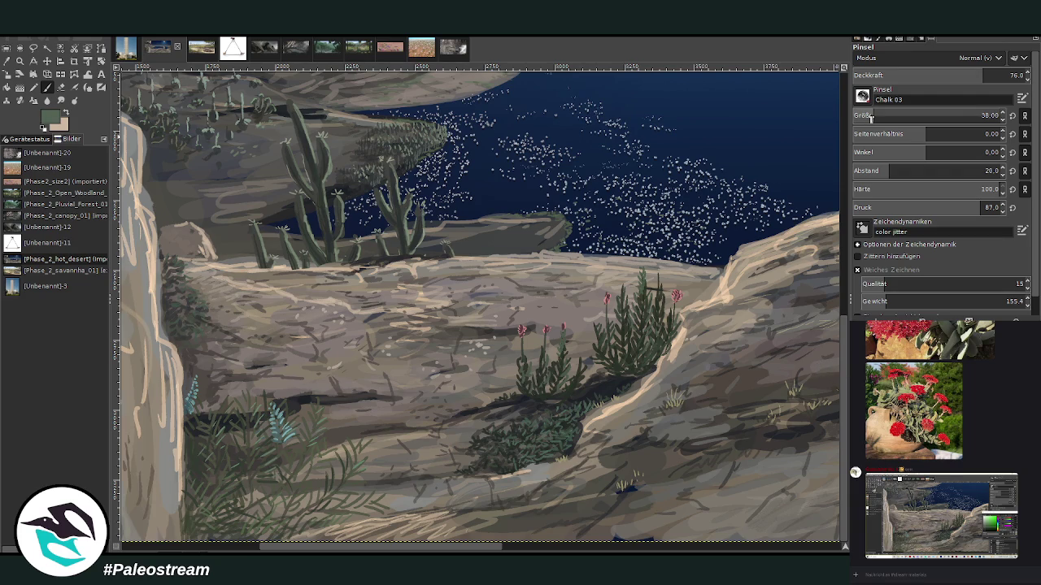
left_click(990, 74)
key("Return")
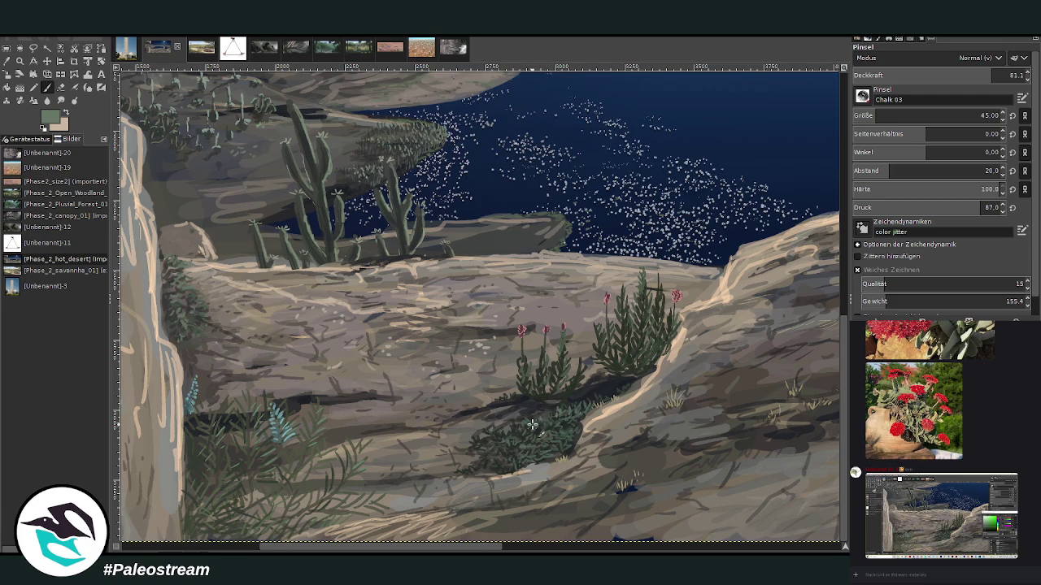
Step: Delete the green shrub on the lower-left rock, then zoom in on the lake and moon
key("shift+ctrl+j")
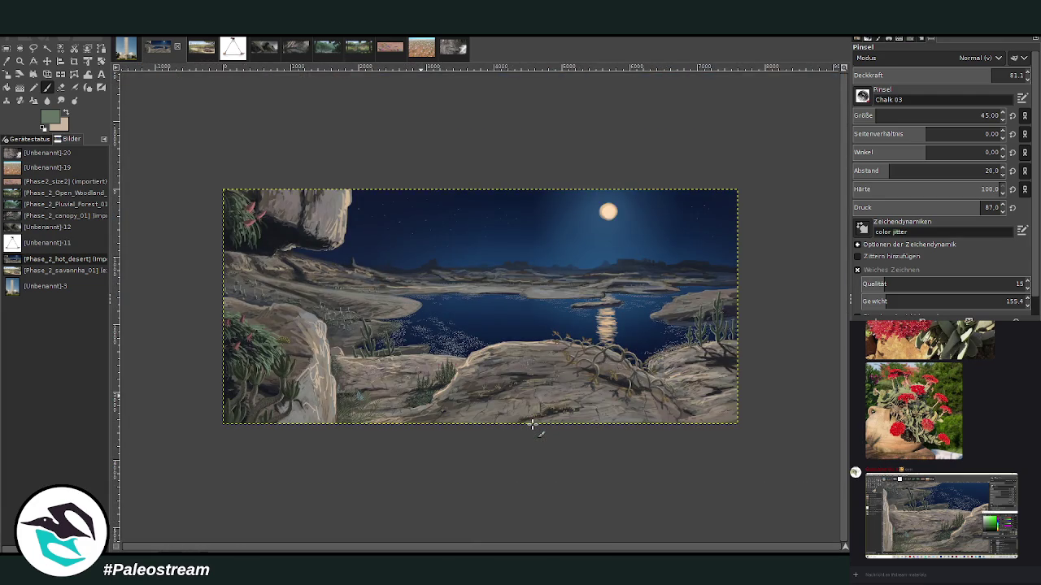
key("z")
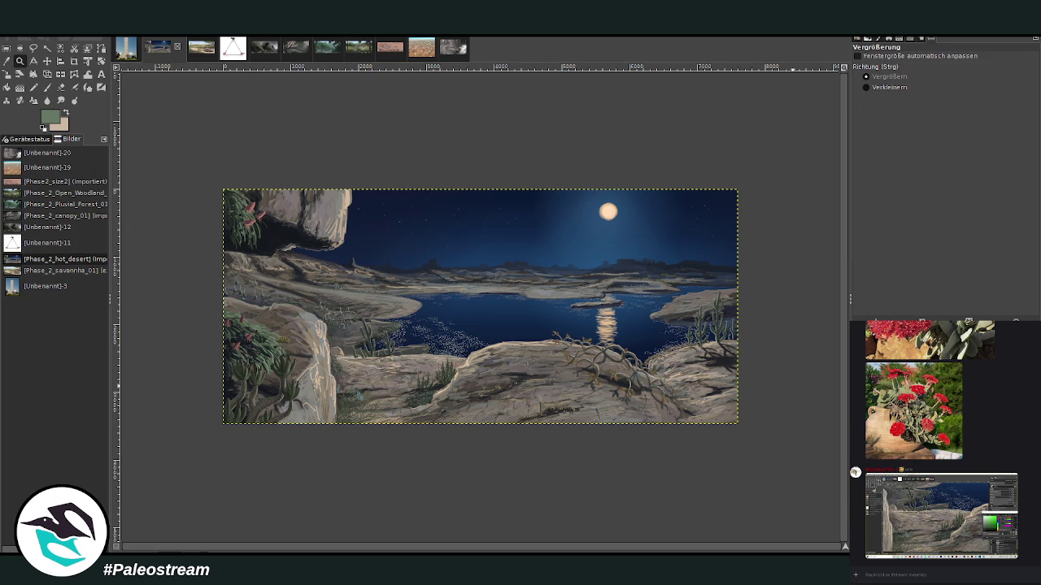
left_click_drag(320, 326, 380, 416)
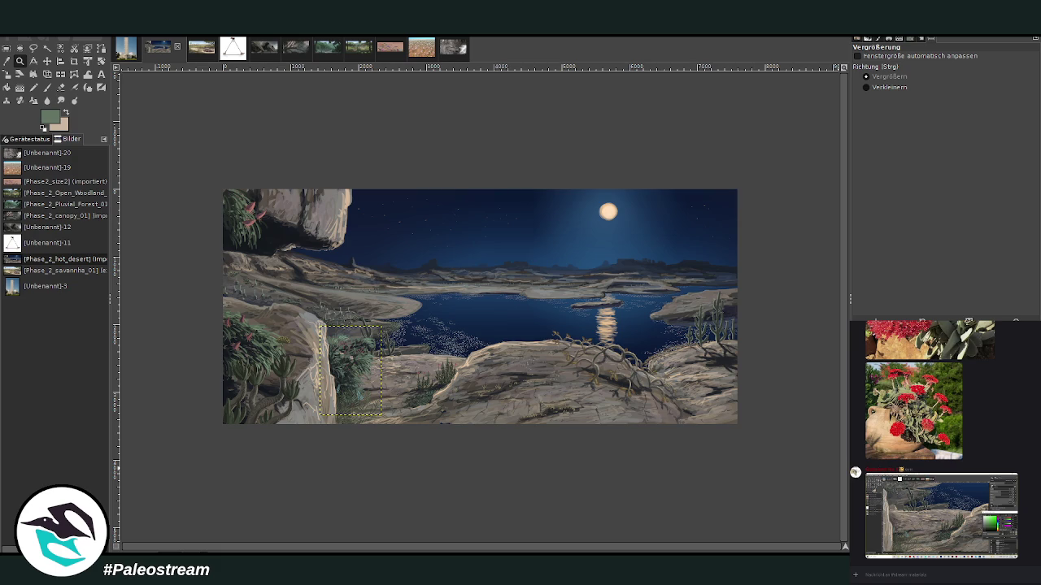
key("Delete")
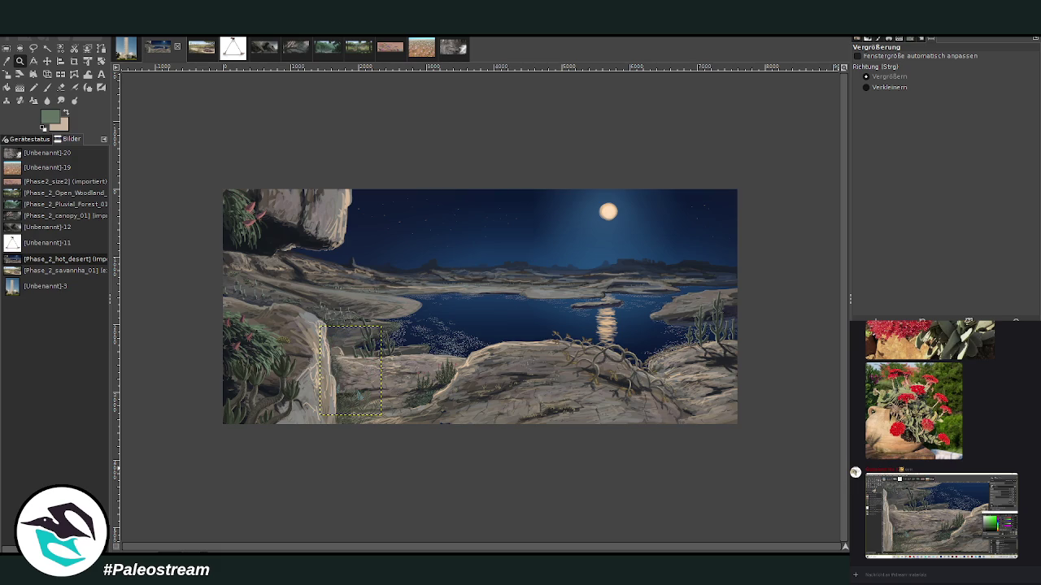
key("ctrl+a")
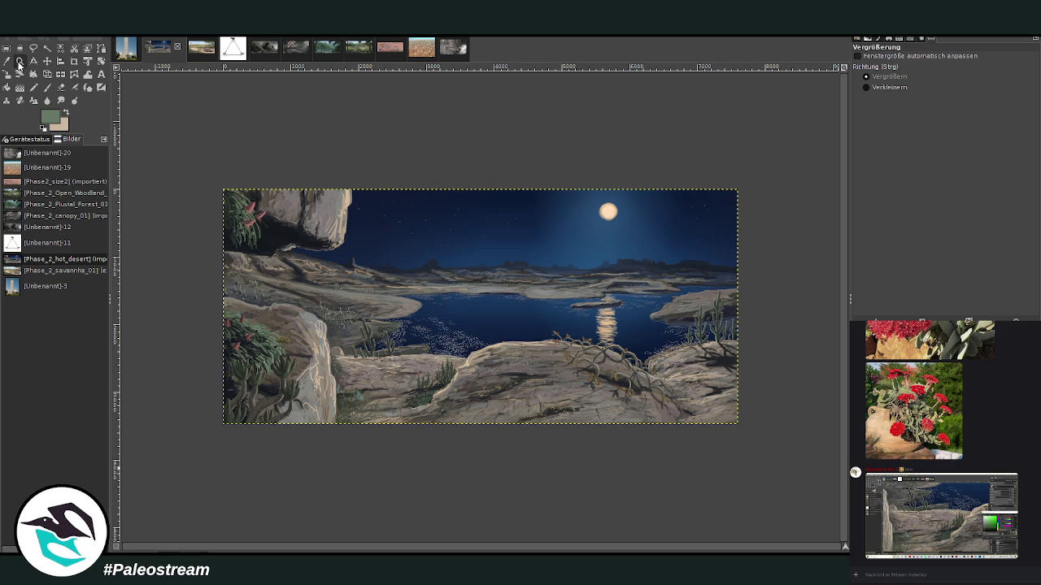
left_click_drag(262, 151, 734, 425)
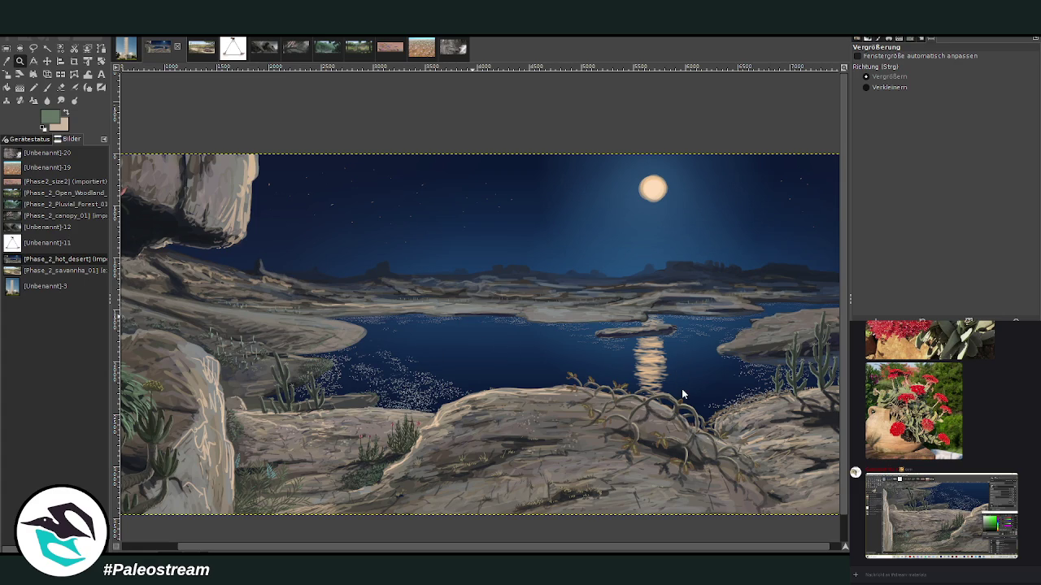
Step: Paste the moon photo, move it beside the painted moon, and anchor it
key("ctrl+v")
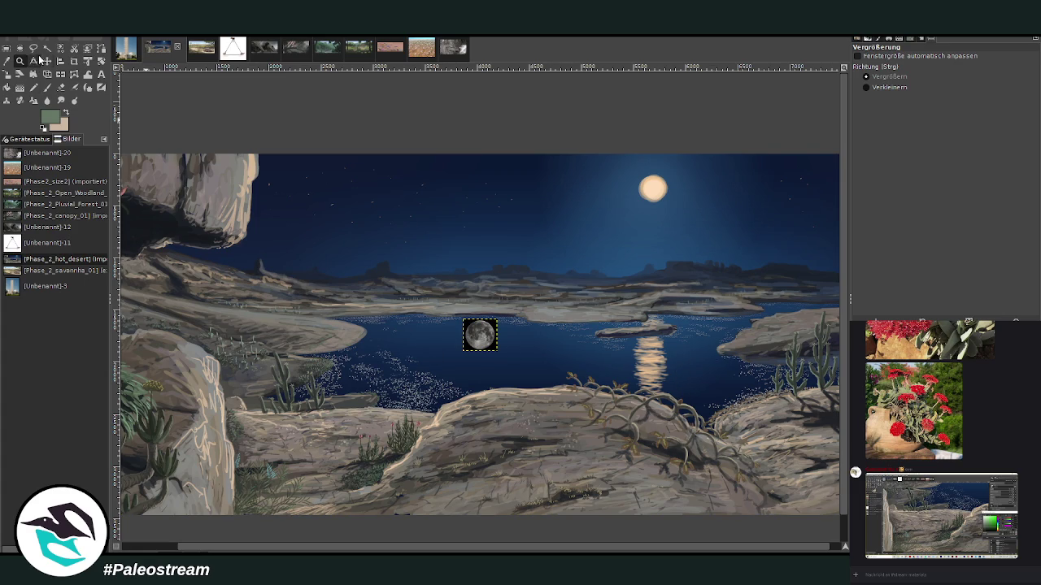
left_click(47, 61)
left_click_drag(479, 334, 709, 189)
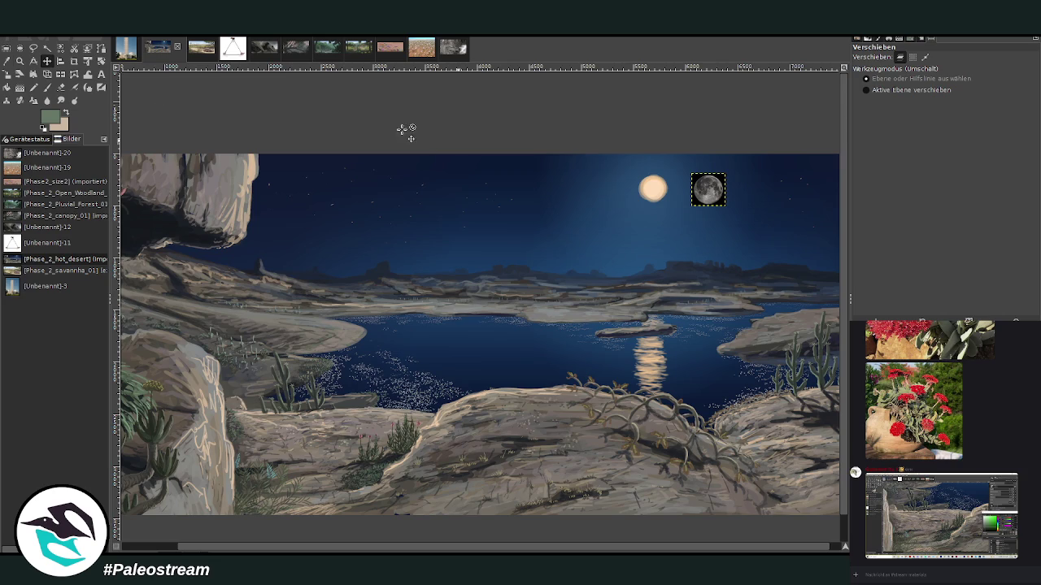
left_click(20, 61)
left_click_drag(620, 144, 710, 225)
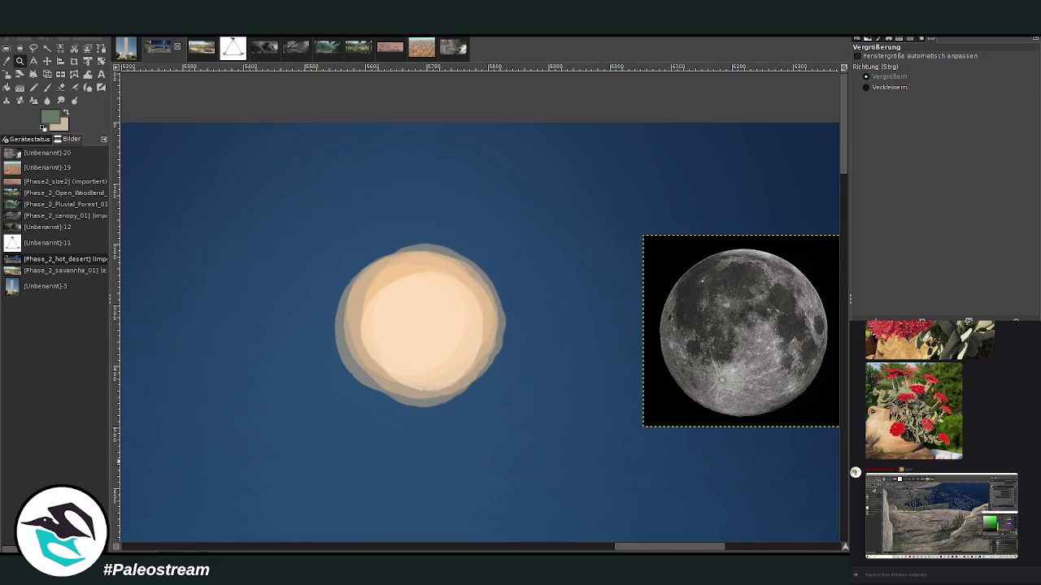
key("ctrl+h")
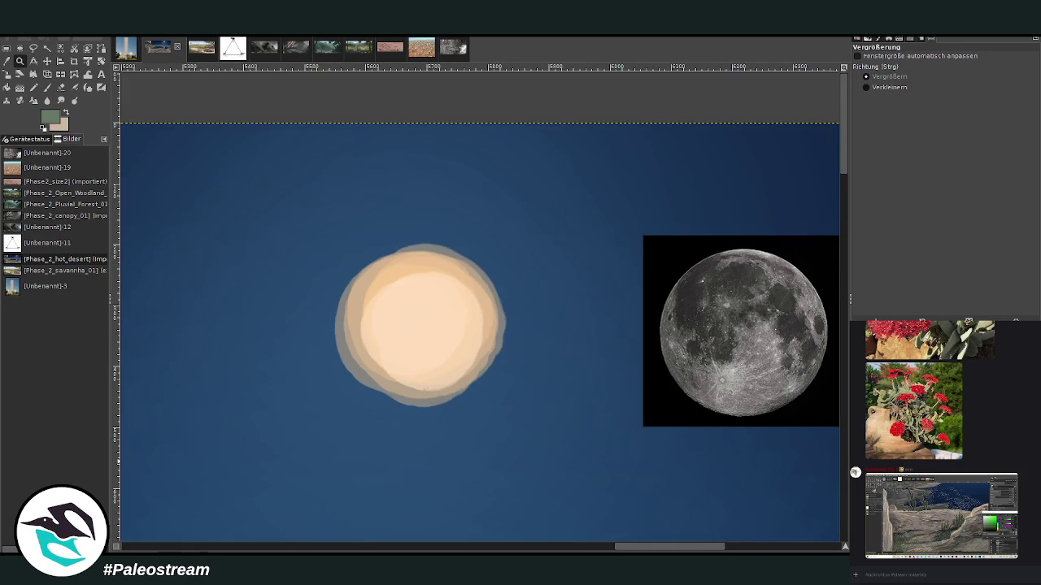
Step: Sample the painted moon's pale peach tone as the paint colour
scroll(644, 541, "right", 2)
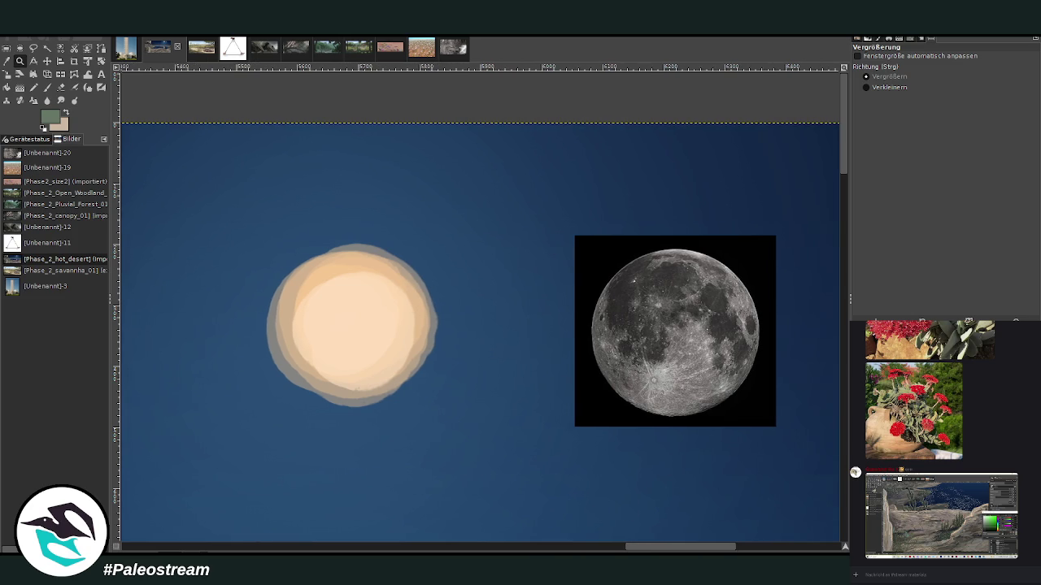
key("o")
left_click(429, 304)
left_click(46, 87)
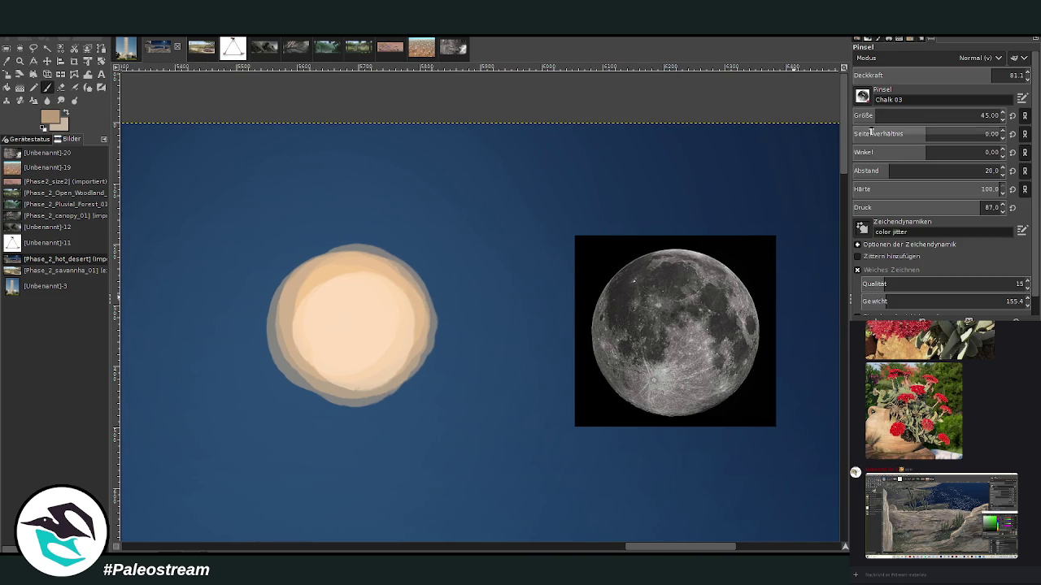
Step: Paint grey crater patches across the moon, lowering brush opacity to 58.7
scroll(927, 116, "up", 6)
mouse_move(349, 314)
left_mouse_down()
mouse_move(330, 303)
mouse_move(334, 316)
left_mouse_up()
mouse_move(318, 288)
left_mouse_down()
mouse_move(382, 286)
mouse_move(390, 305)
mouse_move(375, 310)
left_mouse_up()
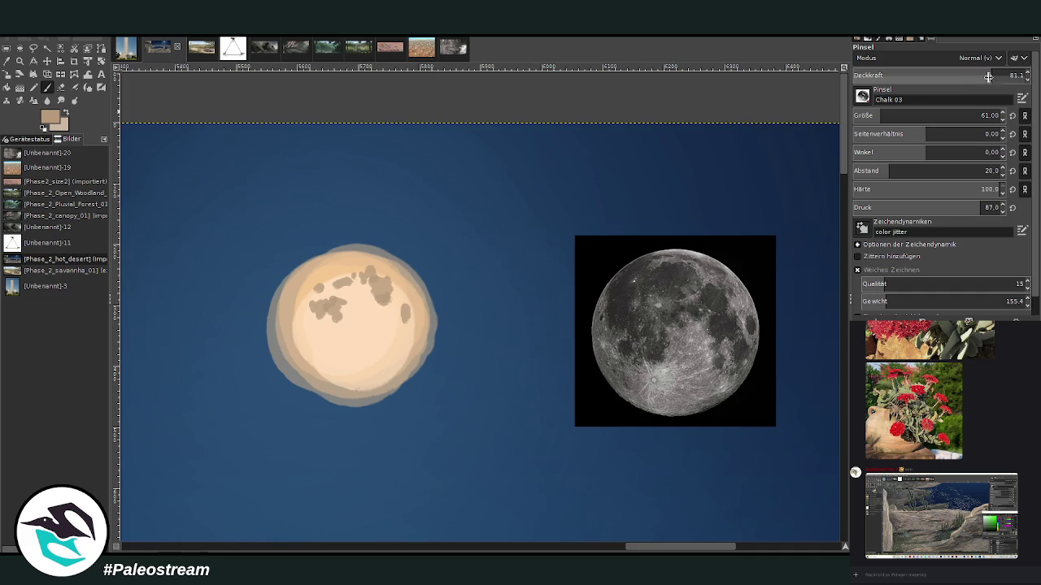
left_click(953, 75)
mouse_move(365, 290)
left_mouse_down()
mouse_move(391, 299)
mouse_move(417, 348)
left_mouse_up()
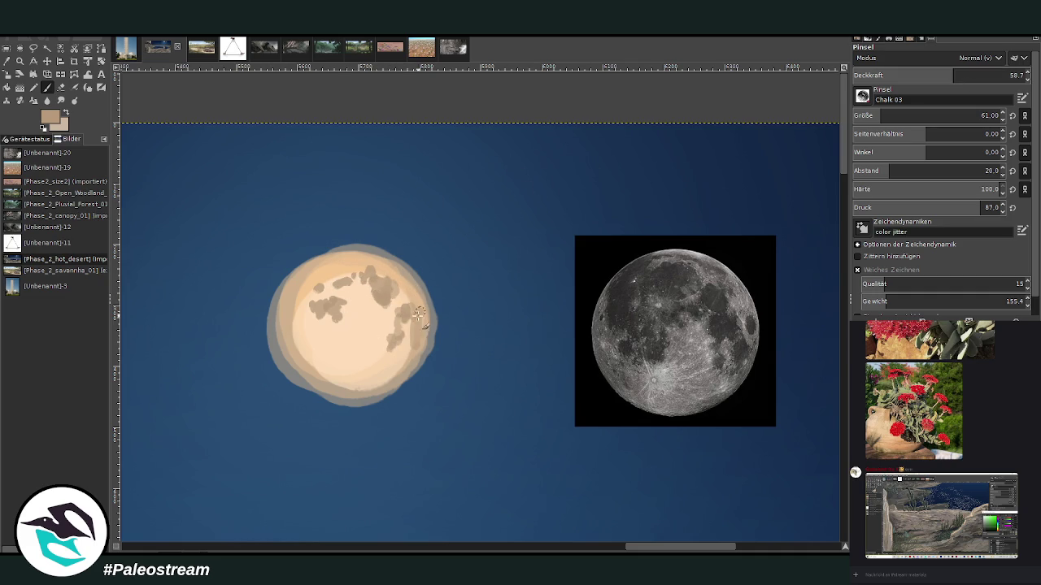
left_click_drag(423, 309, 416, 346)
mouse_move(360, 281)
left_mouse_down()
mouse_move(322, 313)
mouse_move(313, 278)
mouse_move(298, 298)
mouse_move(303, 342)
left_mouse_up()
mouse_move(292, 302)
left_mouse_down()
mouse_move(314, 303)
mouse_move(302, 341)
mouse_move(350, 308)
mouse_move(296, 306)
left_mouse_up()
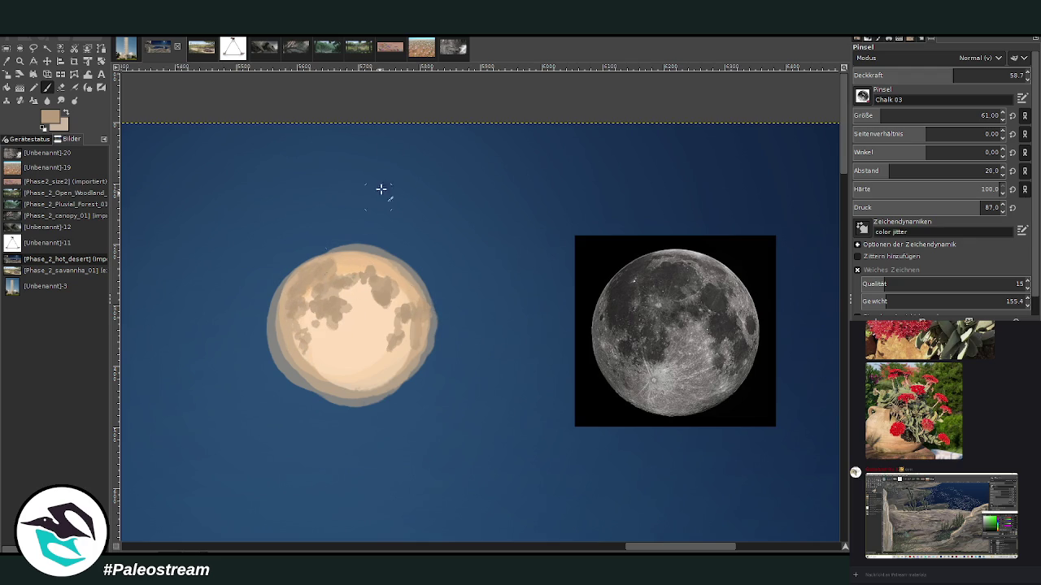
Step: Sample a light peach and brush the moon's lower rim with a size-72 brush
key("o")
left_click(384, 306)
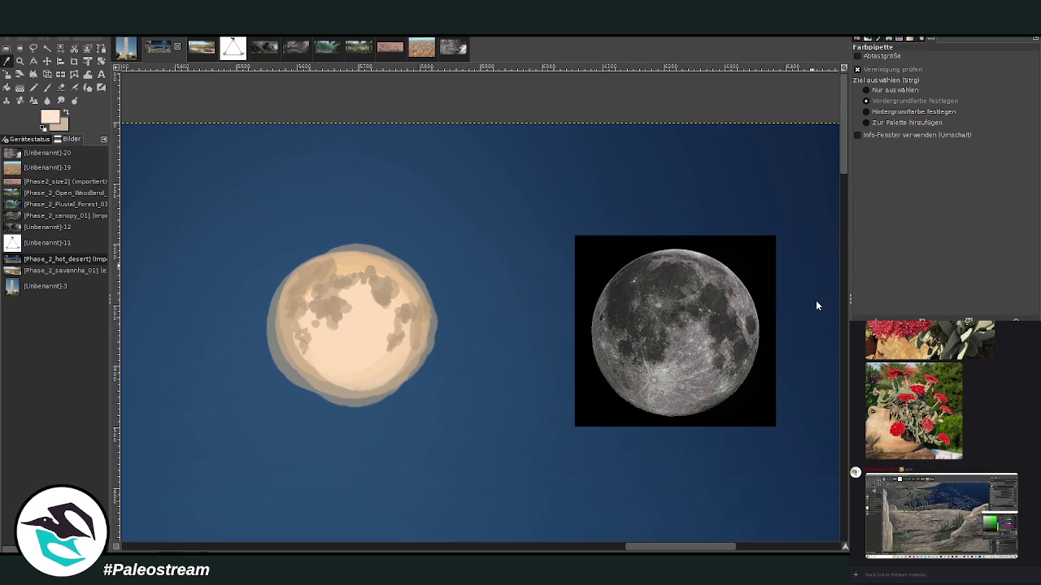
key("p")
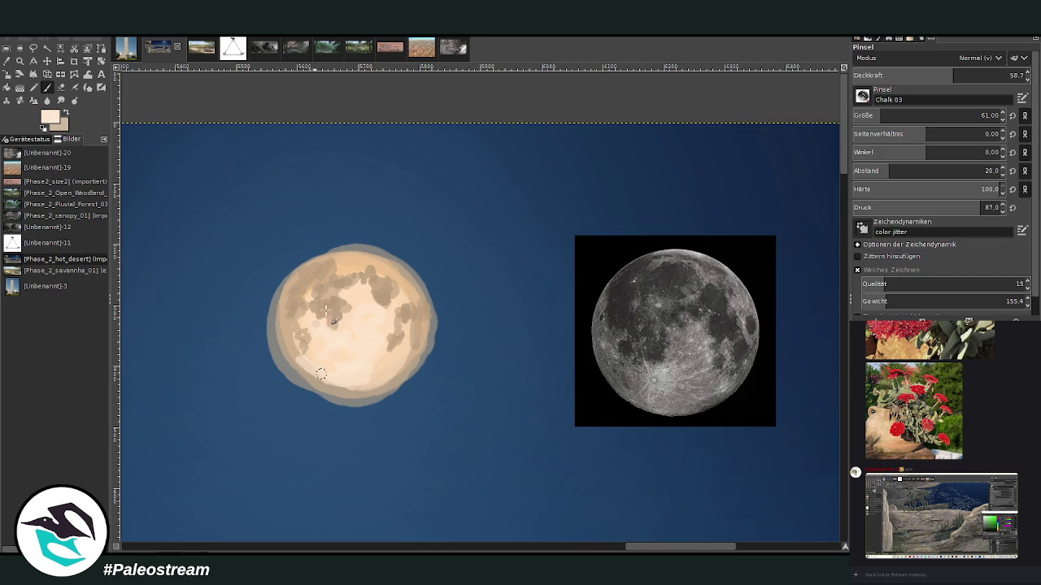
left_click(926, 116)
left_click(985, 75)
mouse_move(397, 380)
left_mouse_down()
mouse_move(352, 393)
mouse_move(280, 309)
left_mouse_up()
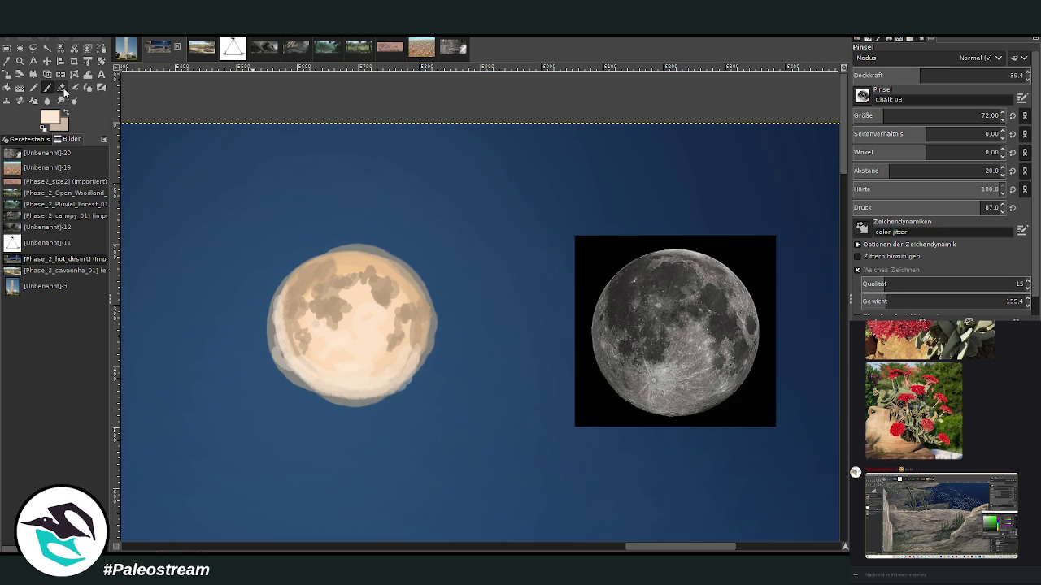
Step: Erase stray specks on the lower-left edge, then add light strokes and tan shading
left_click(61, 87)
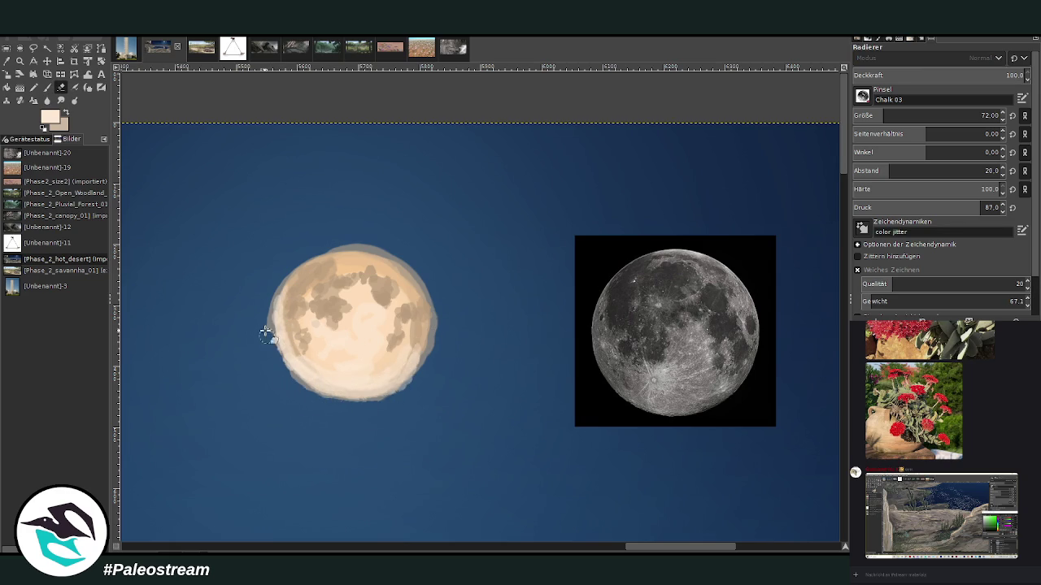
left_click_drag(303, 394, 264, 301)
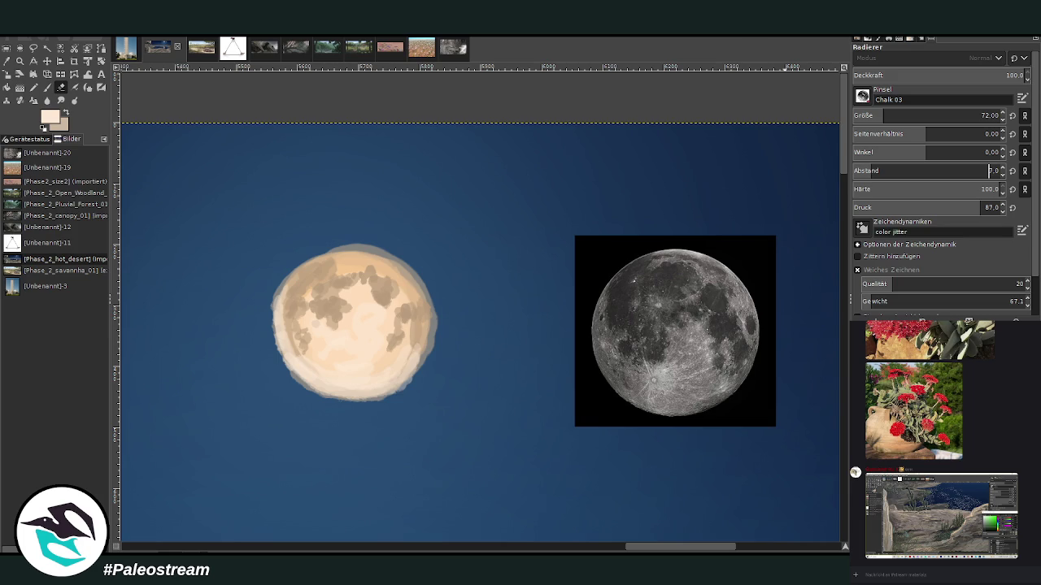
left_click(47, 87)
mouse_move(289, 350)
left_mouse_down()
mouse_move(339, 259)
mouse_move(399, 268)
mouse_move(391, 258)
mouse_move(407, 296)
left_mouse_up()
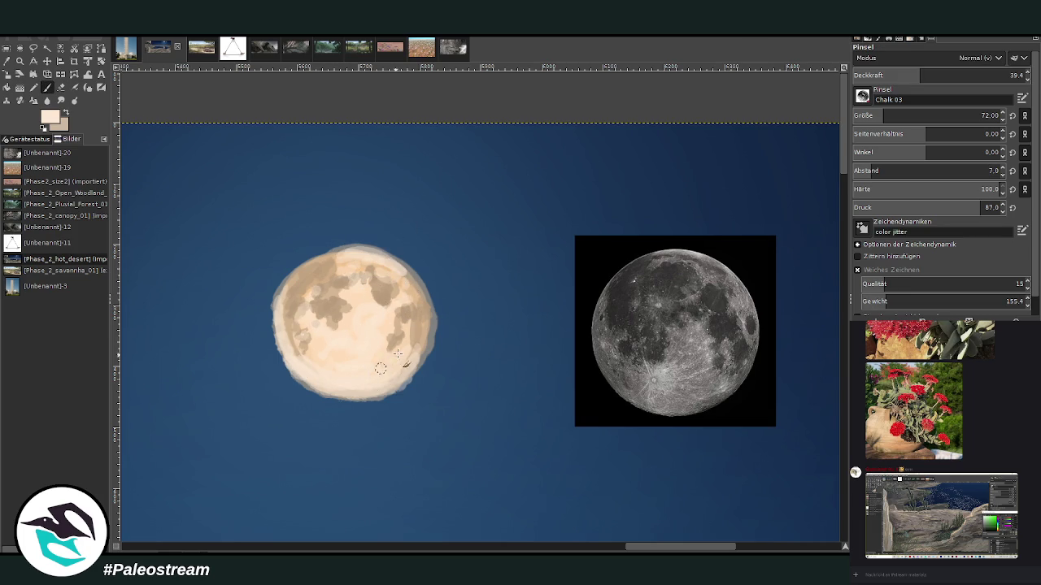
left_click(326, 309, "ctrl")
mouse_move(337, 345)
left_mouse_down()
mouse_move(358, 330)
mouse_move(330, 352)
mouse_move(328, 298)
mouse_move(321, 277)
mouse_move(310, 284)
left_mouse_up()
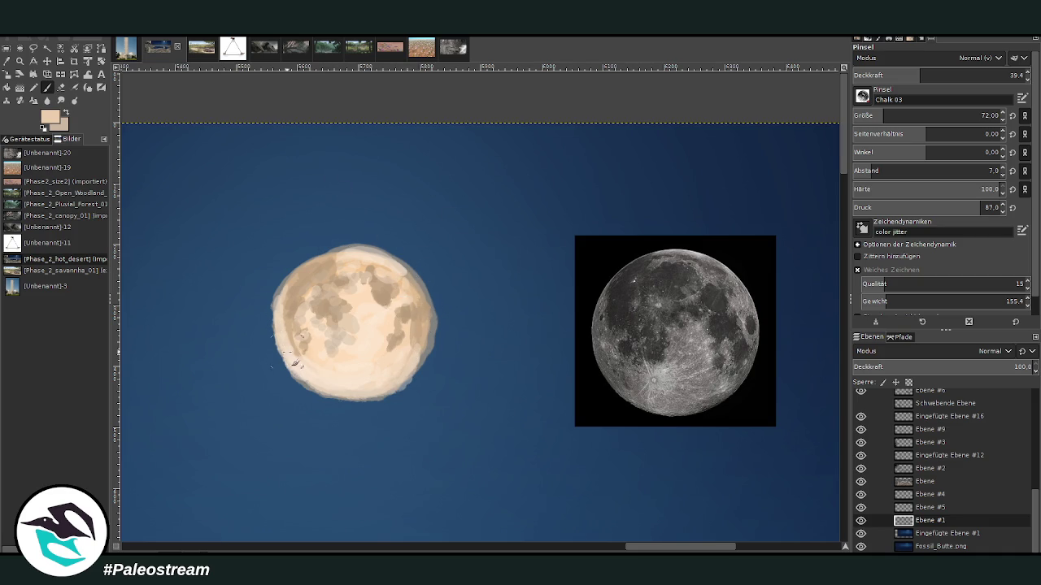
Step: Smooth the moon's right edge and paint light diagonal strokes with a size-32 brush at opacity 70
key("shift+e")
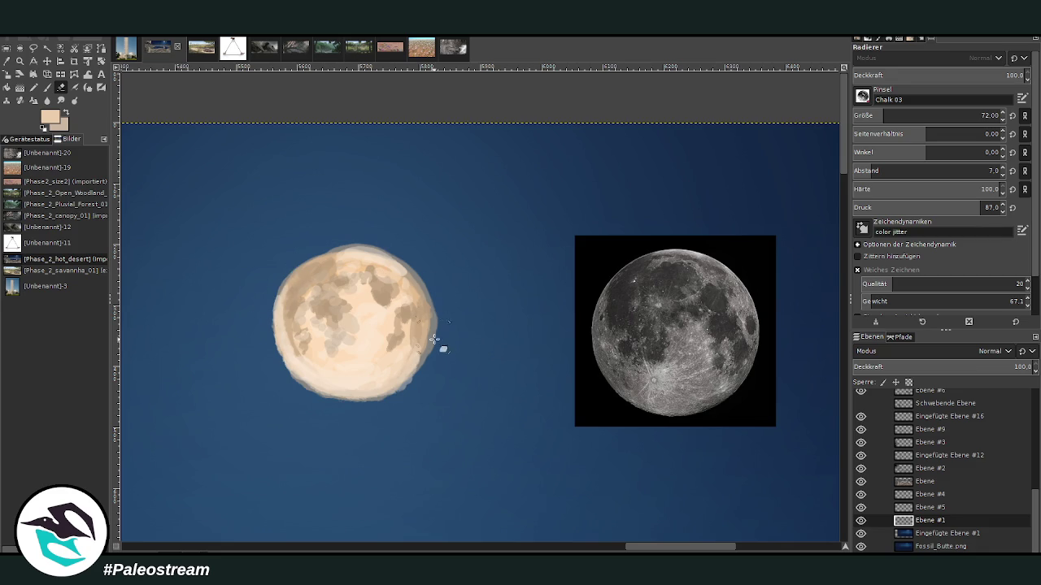
left_click_drag(443, 301, 442, 360)
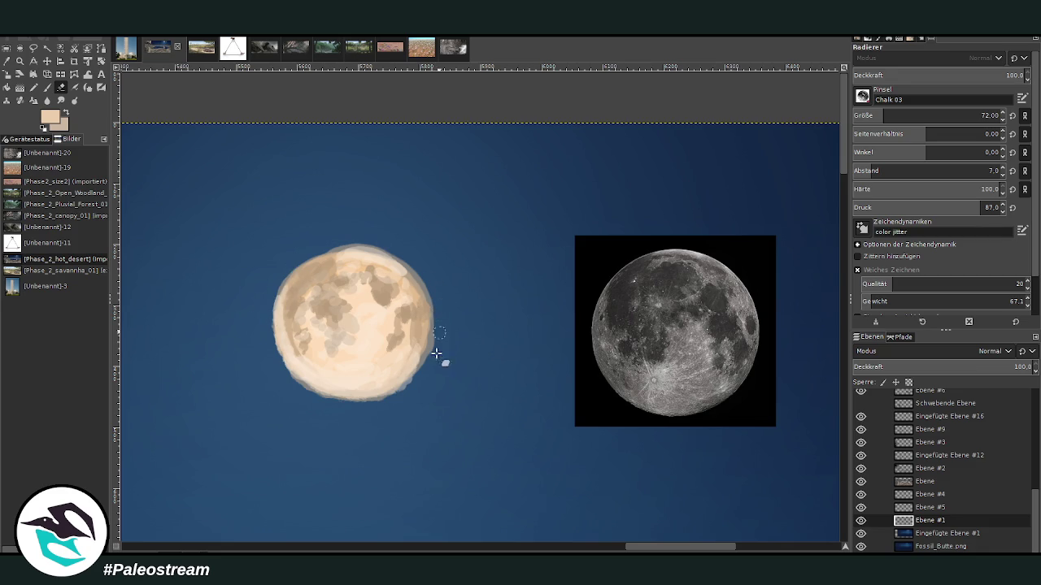
left_click(47, 87)
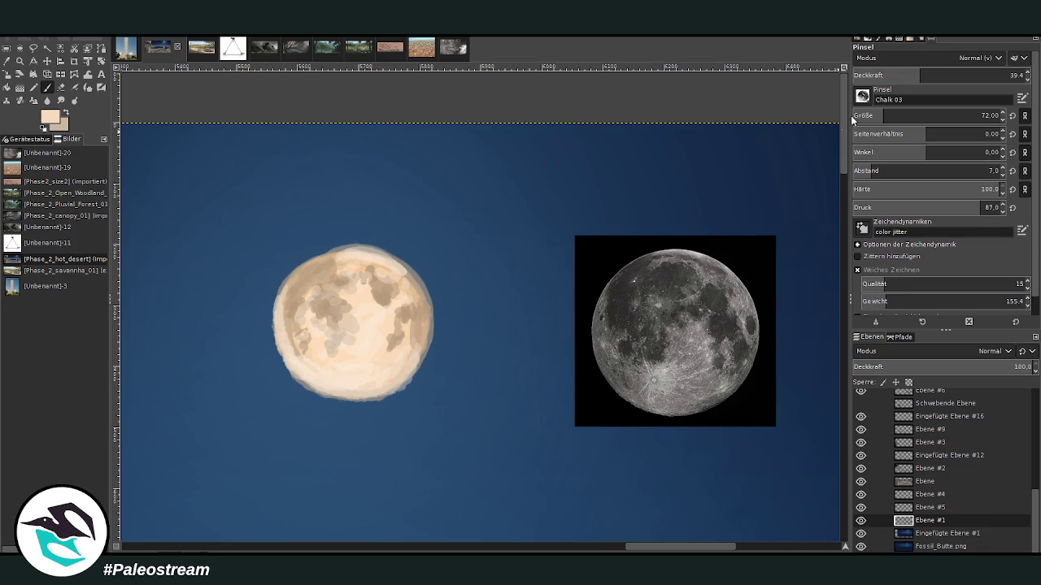
left_click_drag(852, 120, 834, 94)
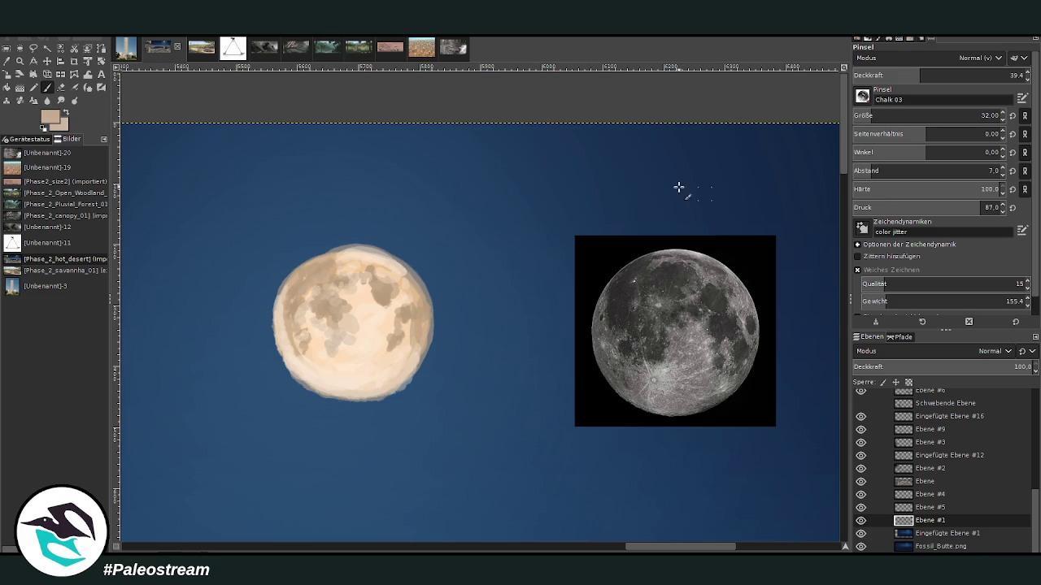
left_click_drag(364, 345, 356, 364)
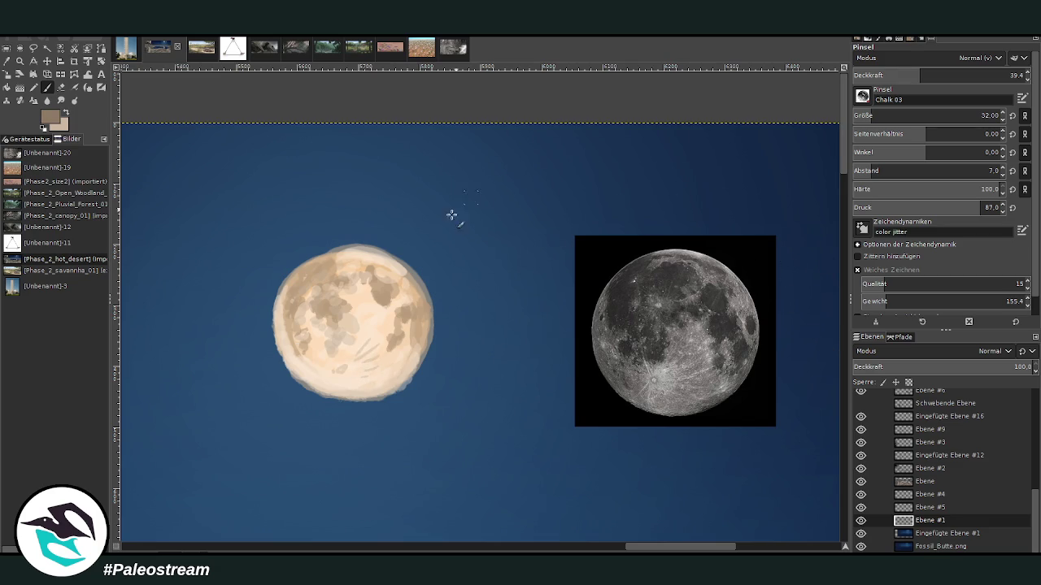
mouse_move(366, 305)
left_mouse_down()
mouse_move(375, 303)
mouse_move(367, 318)
mouse_move(392, 335)
mouse_move(358, 307)
mouse_move(350, 278)
mouse_move(397, 310)
mouse_move(413, 340)
mouse_move(379, 359)
mouse_move(348, 330)
left_mouse_up()
type("70")
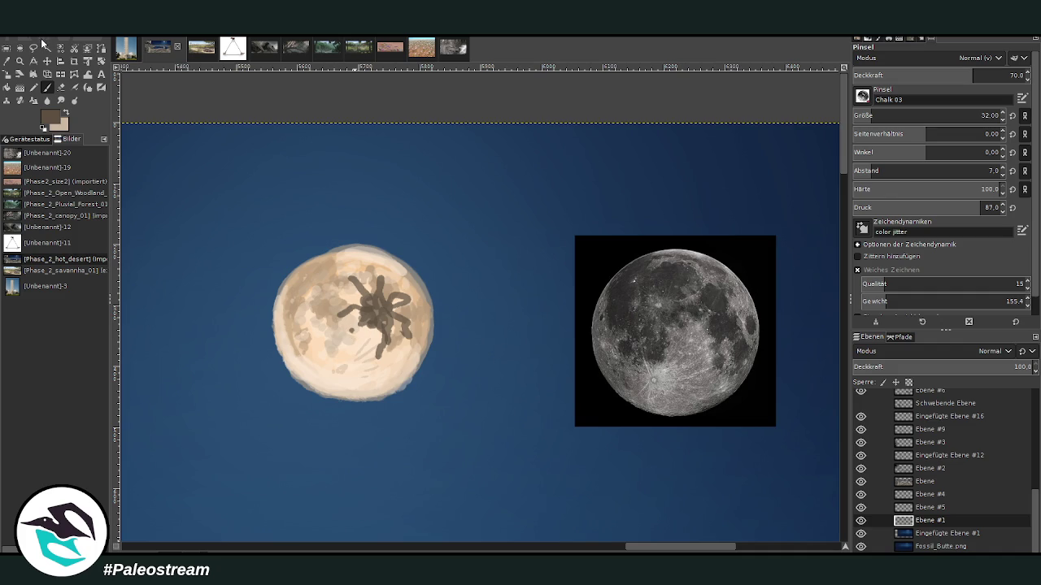
Step: Undo the dark scribbled strokes on the moon
key("ctrl+z")
key("ctrl+z")
key("ctrl+z")
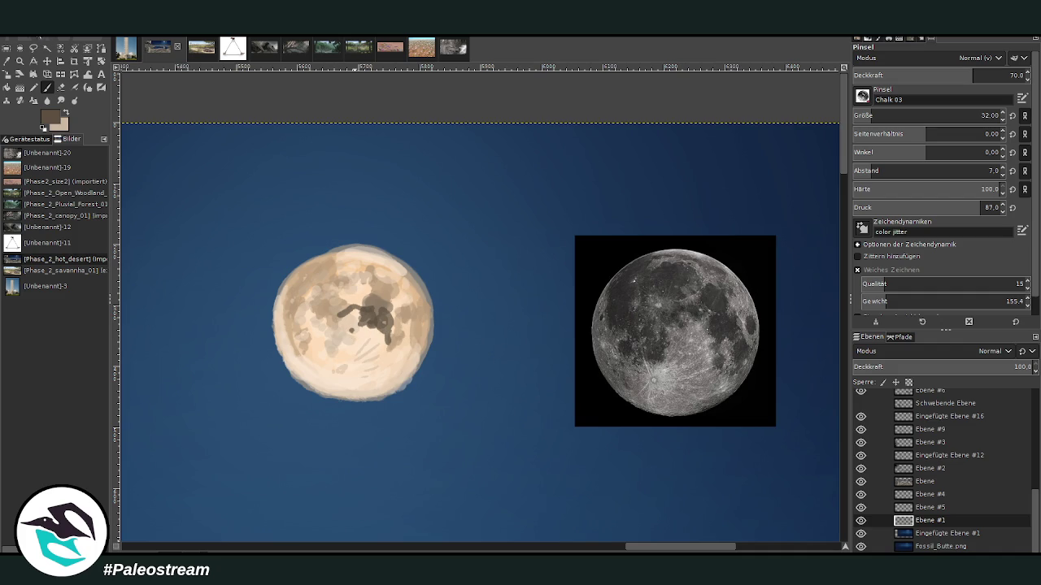
key("ctrl+z")
key("ctrl+z")
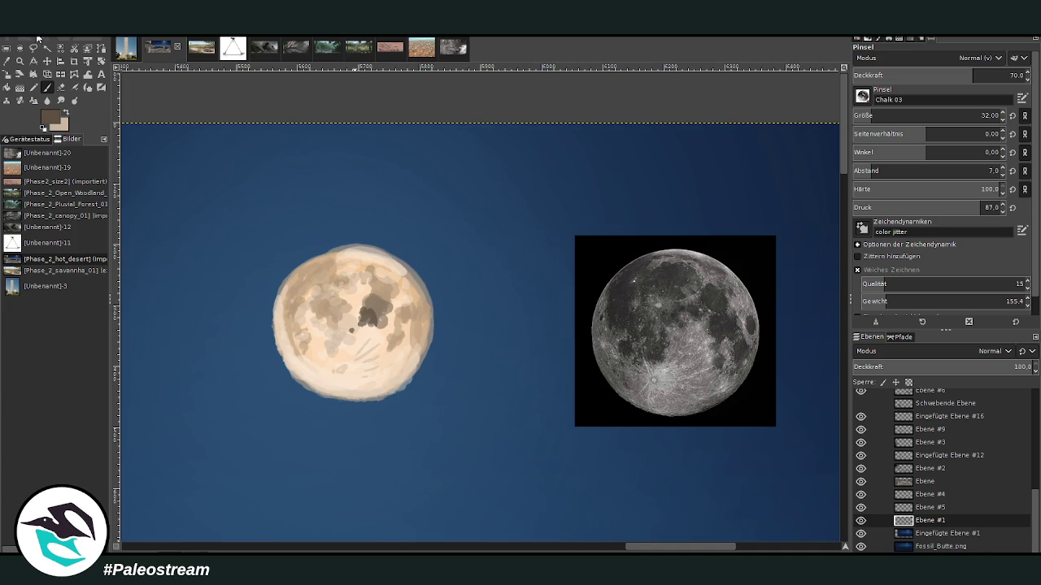
key("ctrl+z")
key("ctrl+z")
key("ctrl+z")
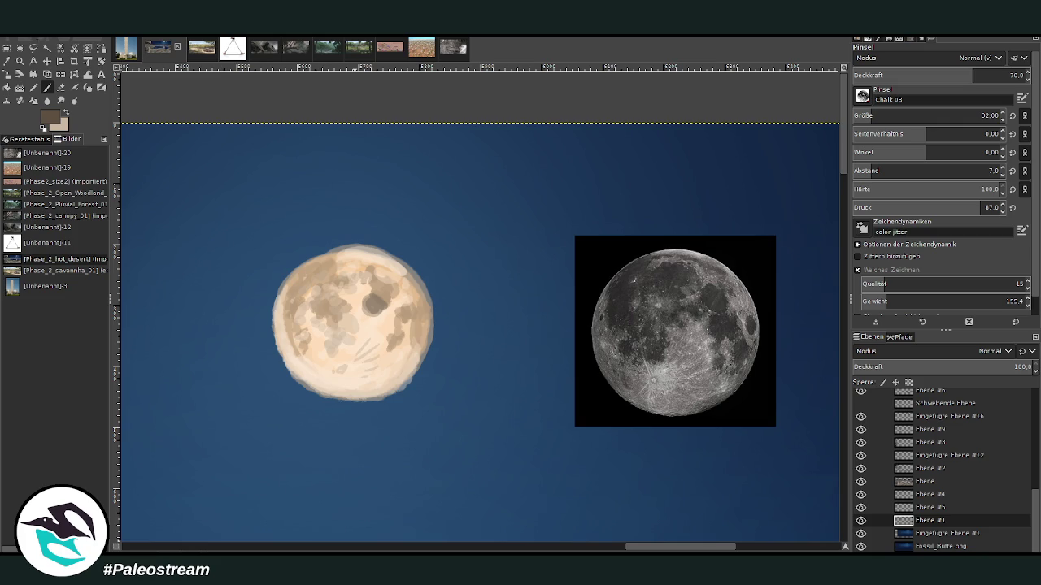
key("ctrl+z")
key("ctrl+z")
key("ctrl+z")
Step: Paint sampled sky blue over the moon's upper-right edge at opacity 82.3
key("o")
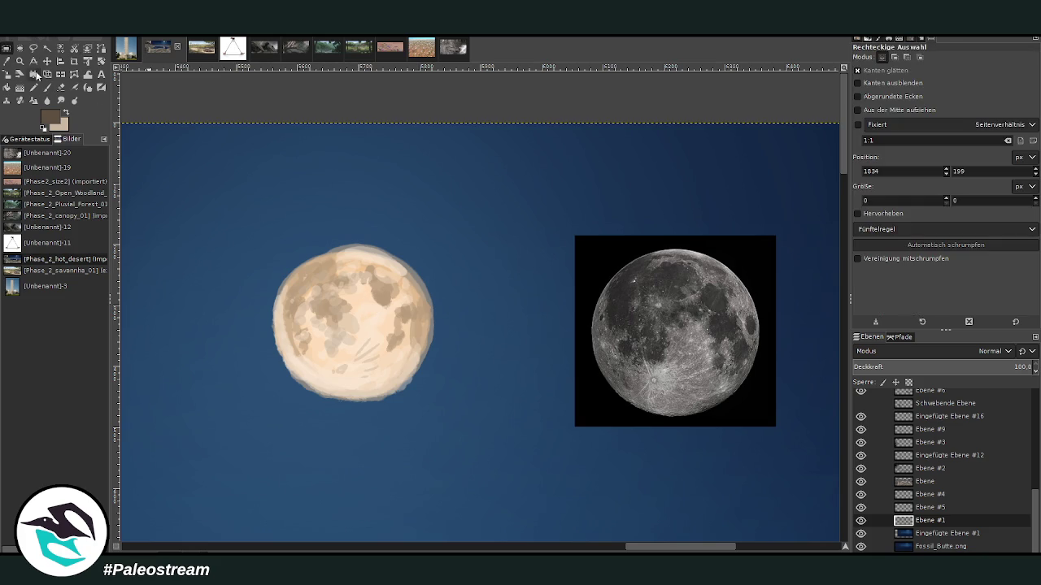
left_click(436, 252)
left_click(47, 87)
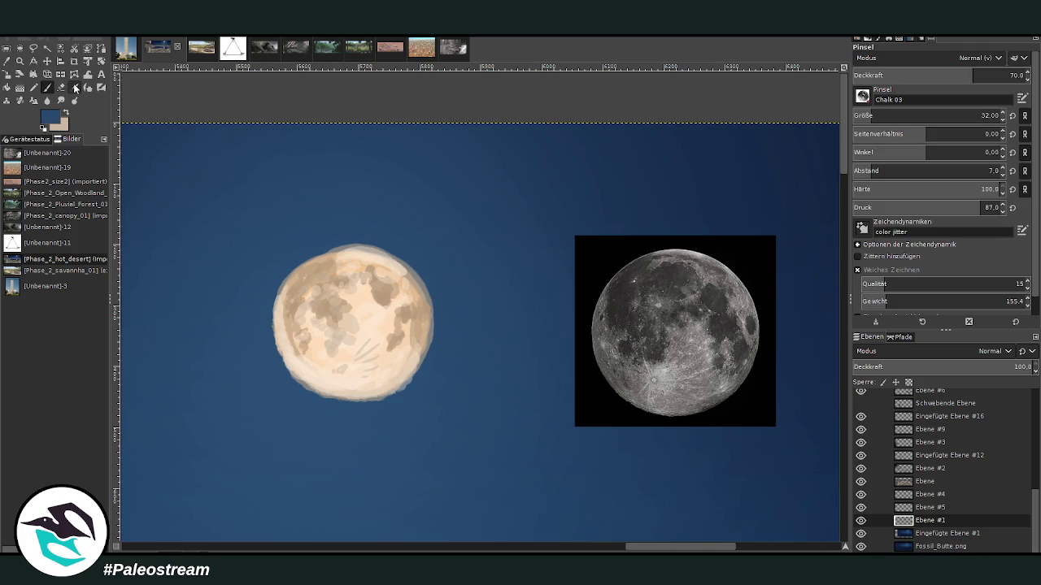
left_click(994, 75)
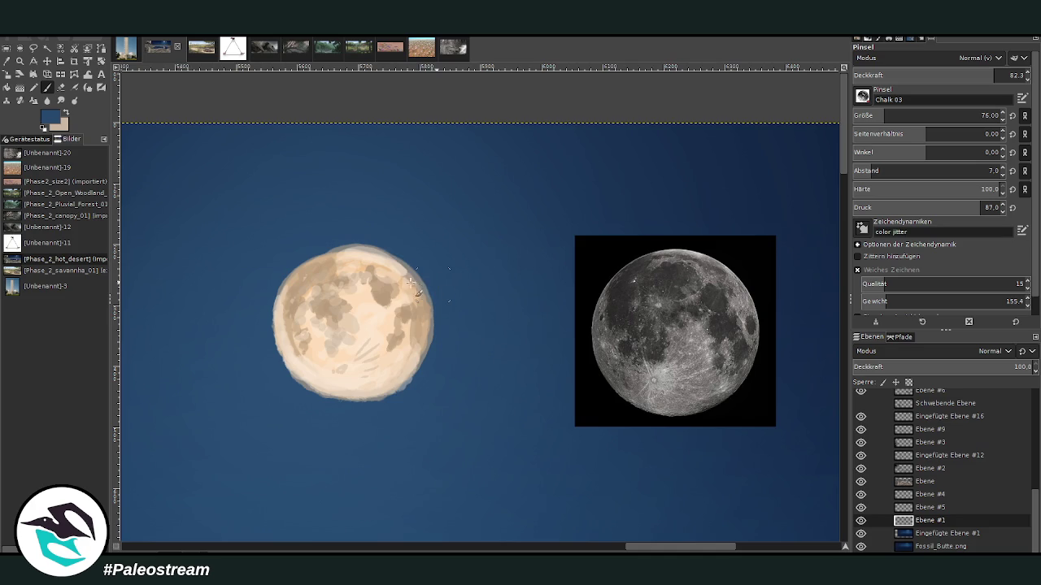
mouse_move(411, 284)
left_mouse_down()
mouse_move(426, 274)
mouse_move(399, 262)
mouse_move(426, 291)
mouse_move(401, 262)
mouse_move(407, 294)
mouse_move(418, 286)
mouse_move(391, 278)
mouse_move(428, 296)
mouse_move(395, 265)
mouse_move(394, 244)
left_mouse_up()
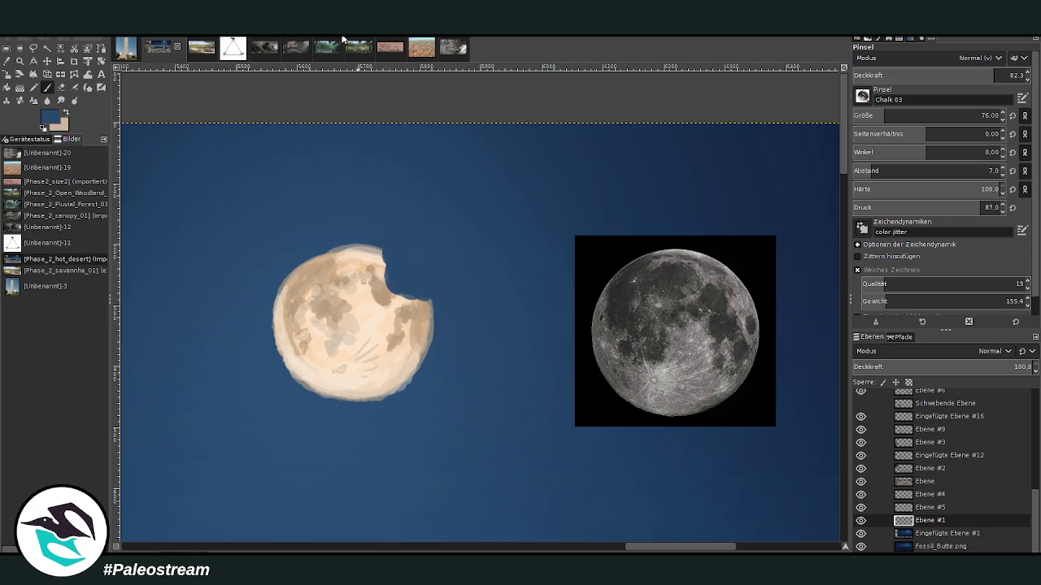
Step: Dab peach crumbs around the bite, shrinking the brush to 36
left_click(371, 277, "ctrl")
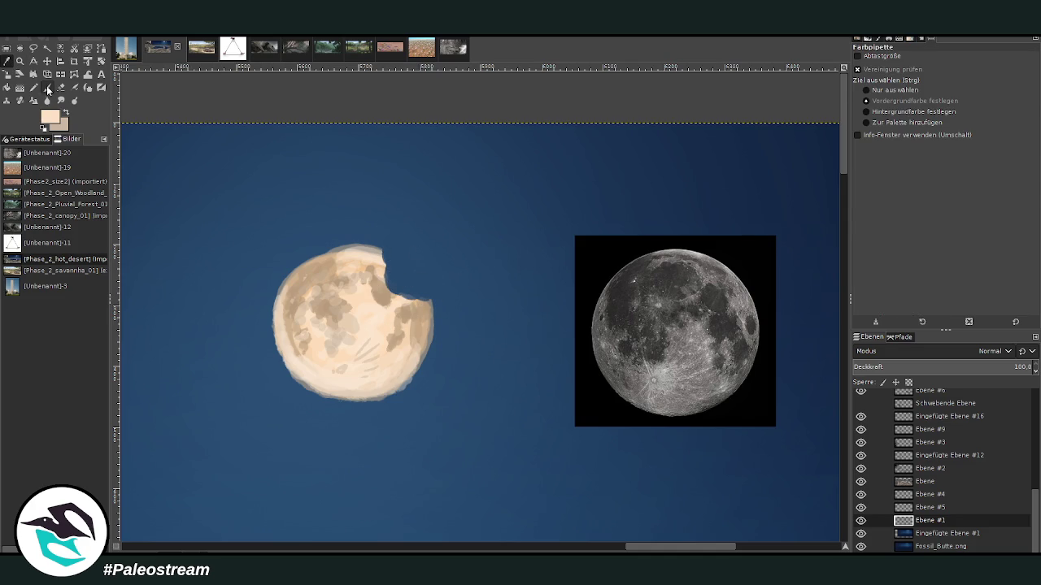
left_click(400, 281)
left_click(408, 260)
left_click(429, 280)
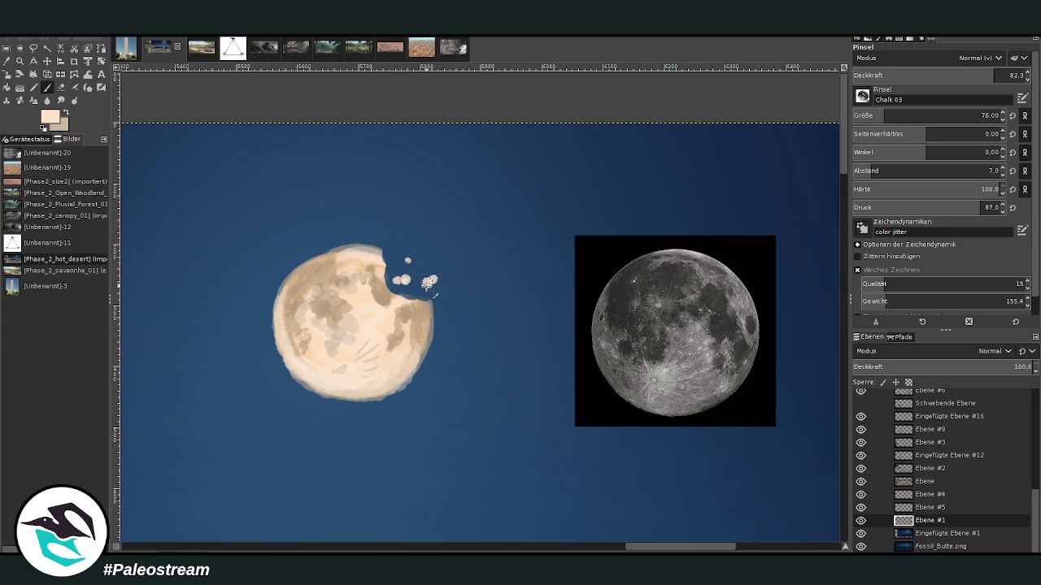
left_click(871, 116)
left_click(431, 267)
left_click(398, 260)
left_click(419, 291)
Step: Scatter more peach crumbs further to the right of the bite
left_click(459, 257)
left_click(452, 248)
left_click(440, 234)
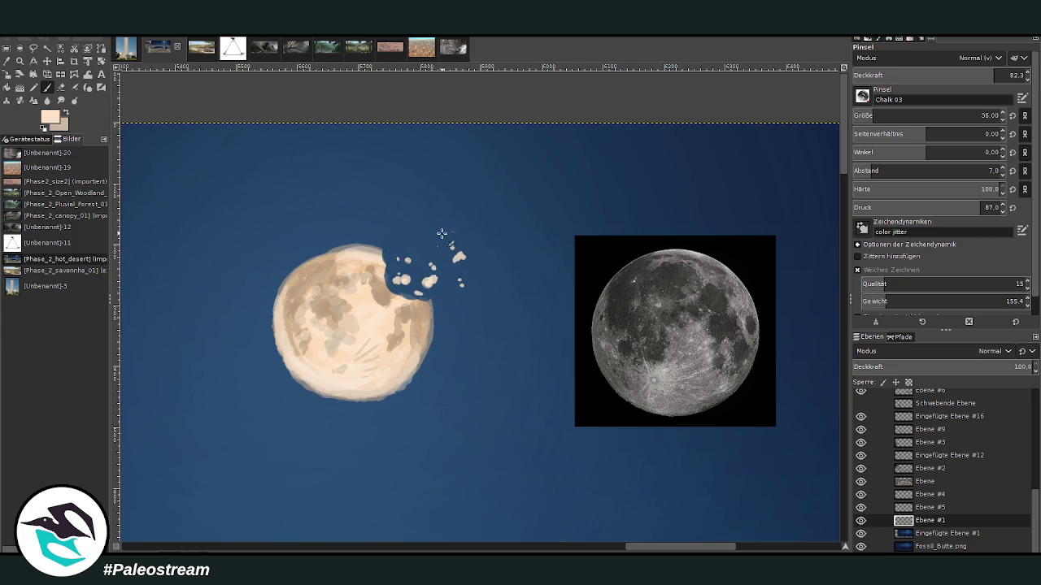
left_click(446, 305)
left_click(461, 282)
left_click(504, 287)
left_click(498, 281)
Step: Touch up the bite's edge with light dabs and sky blue, then zoom out
left_click(416, 286)
left_click(418, 280)
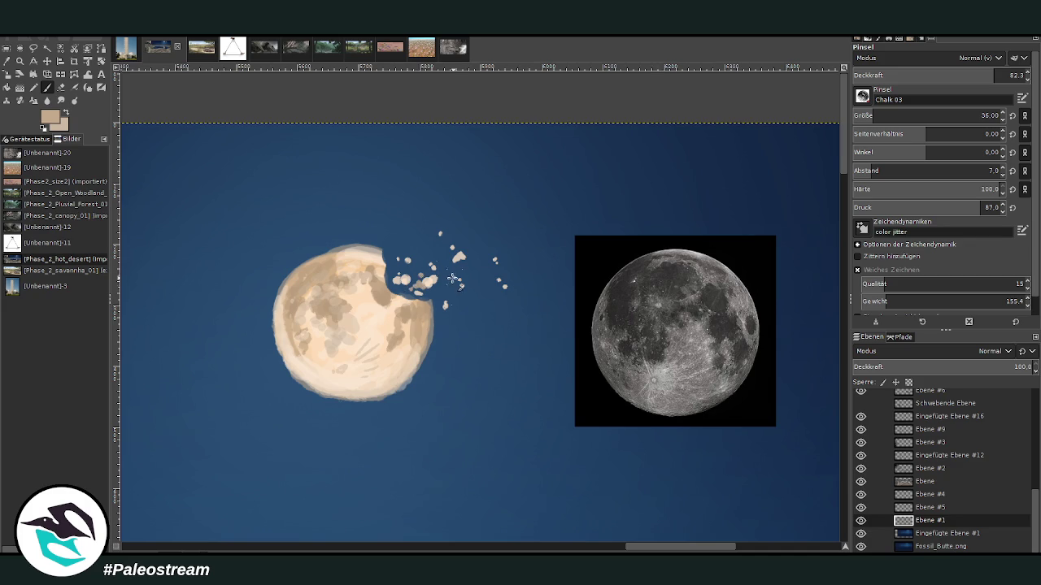
left_click(398, 276)
left_click(389, 280)
left_click(390, 262)
key("minus")
key("minus")
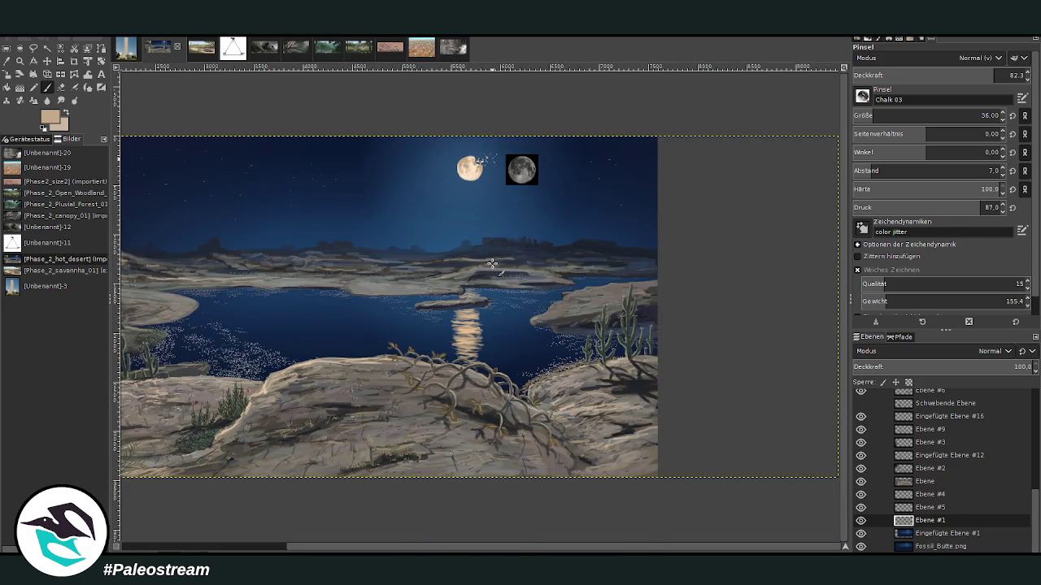
Step: Zoom in on the moon and undo the bite and crumb strokes
key("z")
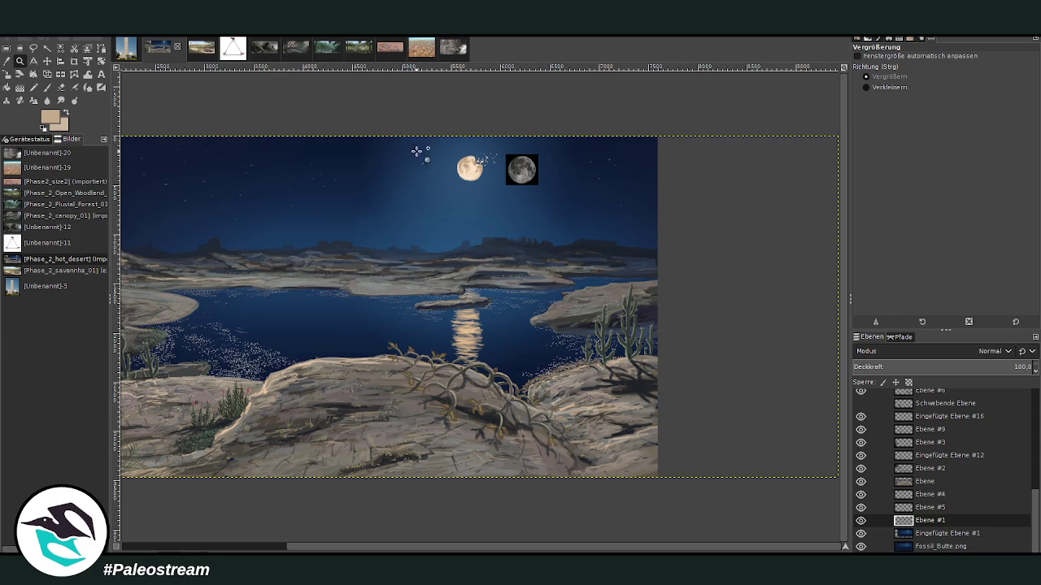
left_click_drag(415, 124, 546, 256)
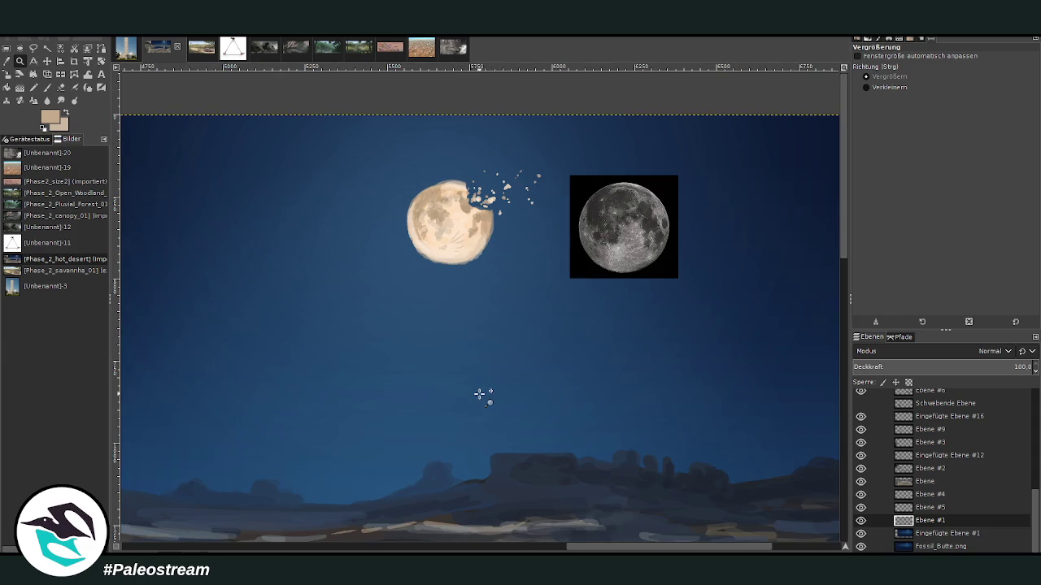
key("ctrl")
key("ctrl")
key("ctrl")
key("ctrl+z")
key("ctrl+z")
key("ctrl+z")
Step: Select the painted moon, rotate it 174.07°, and anchor it with Ctrl+H
key("r")
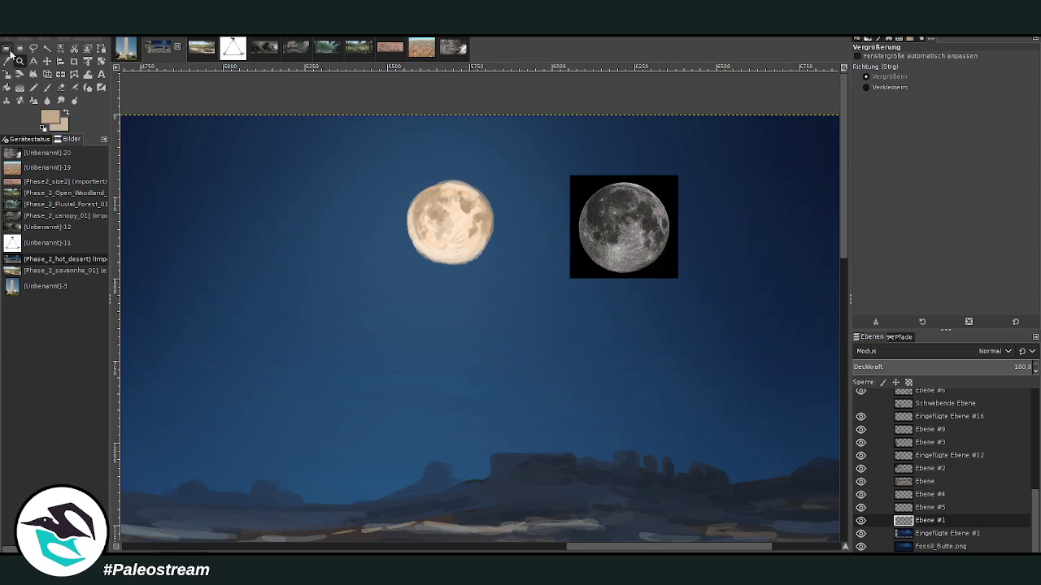
left_click_drag(389, 166, 503, 286)
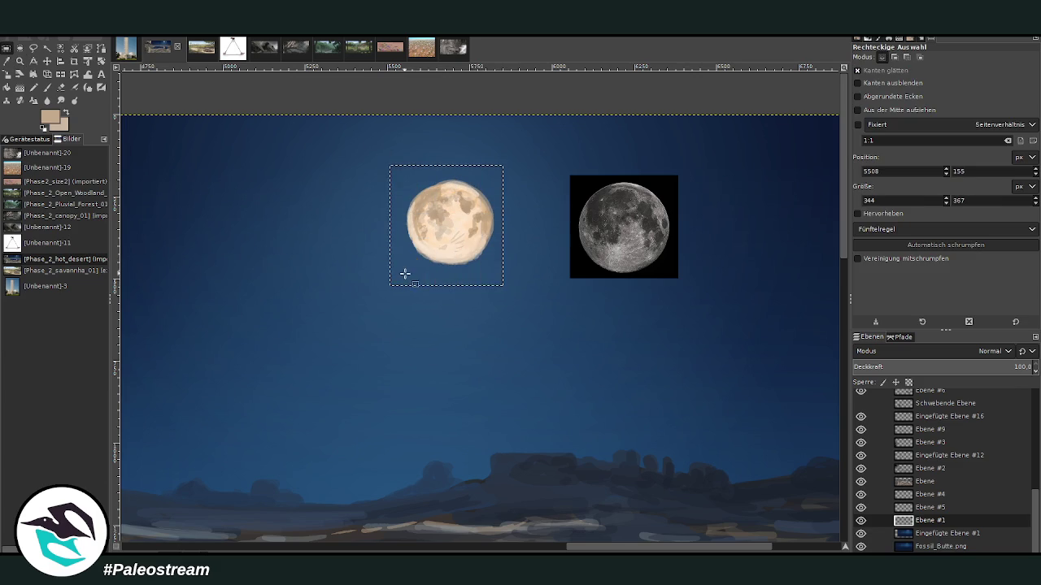
key("shift+r")
mouse_move(390, 234)
left_mouse_down()
mouse_move(482, 193)
mouse_move(460, 192)
left_mouse_up()
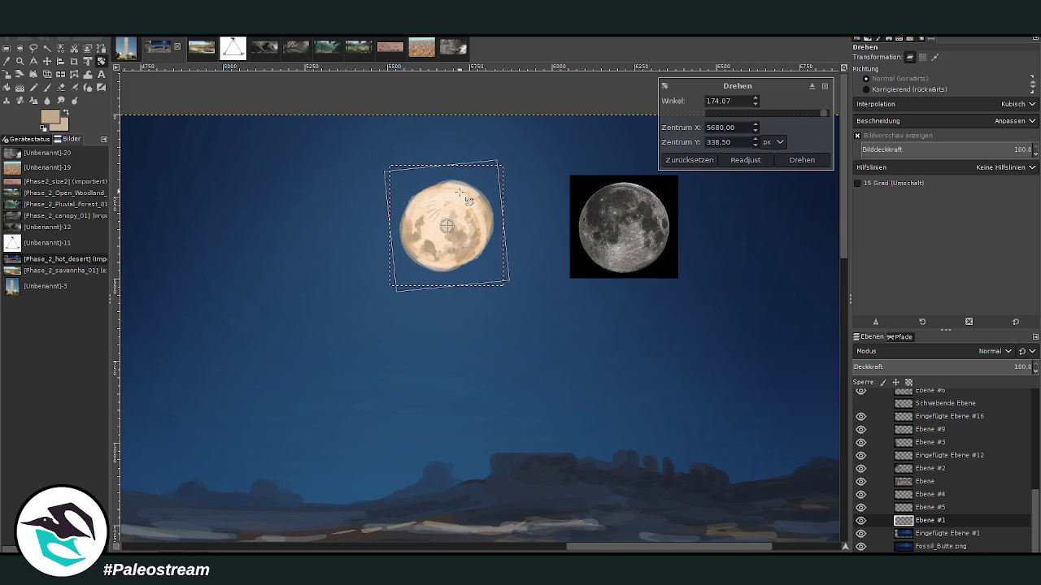
key("Return")
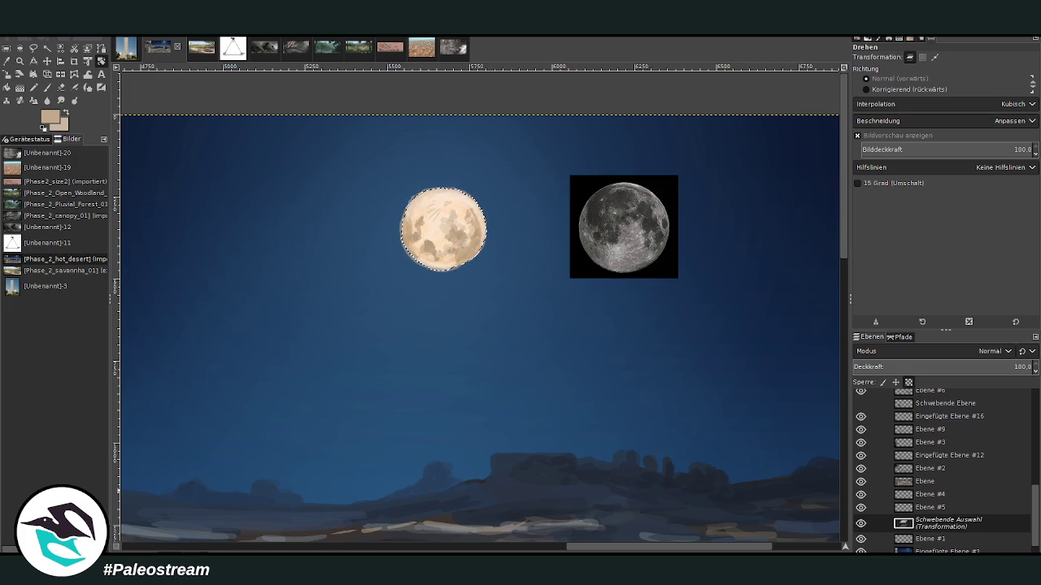
key("ctrl+h")
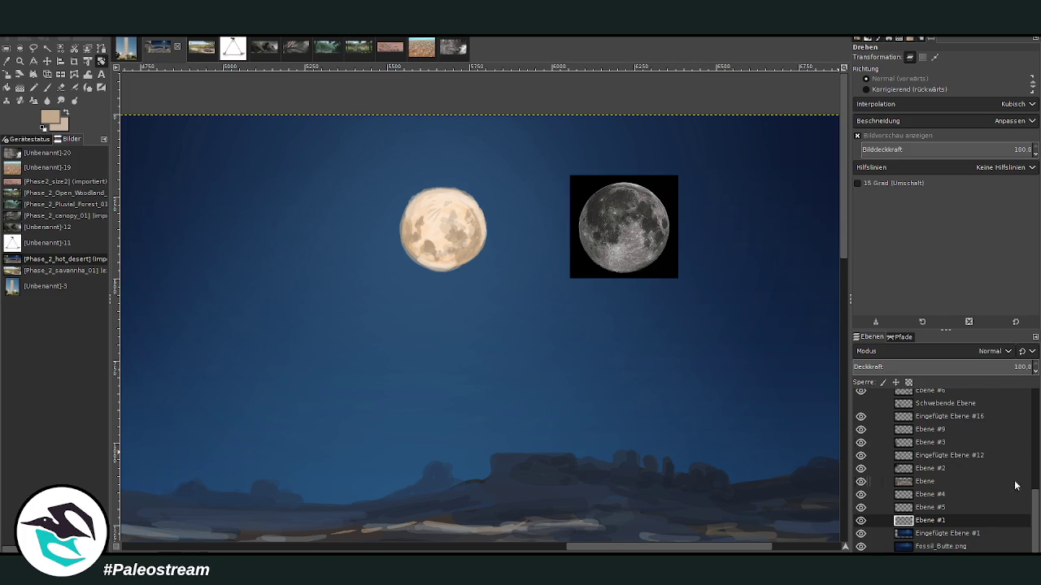
Step: Hide the moon photo's layer and make Ebene #1 the active layer
scroll(1015, 485, "up", 2)
scroll(1015, 472, "up", 2)
scroll(1015, 455, "up", 2)
left_click(933, 504)
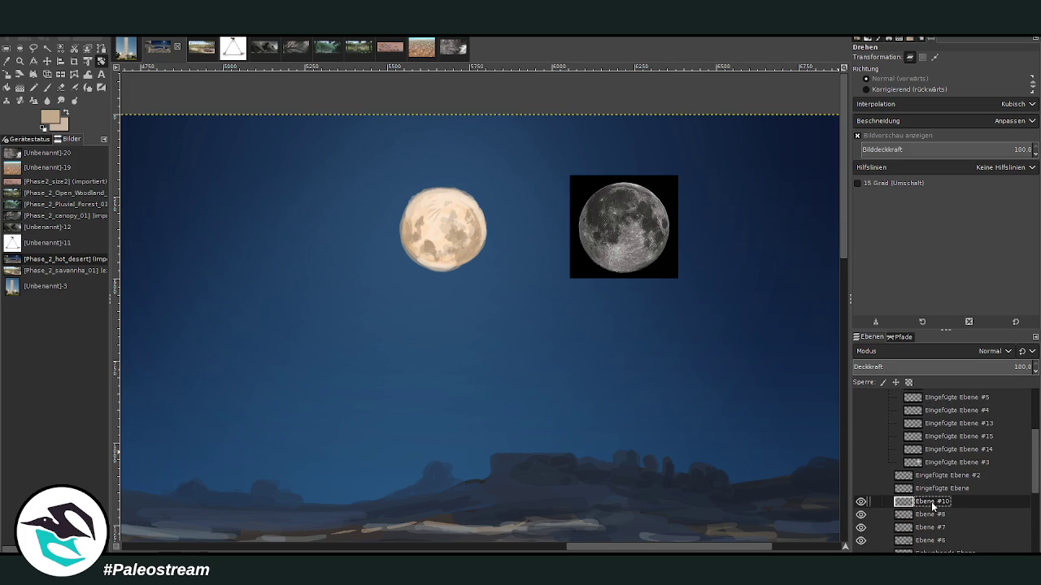
key("m")
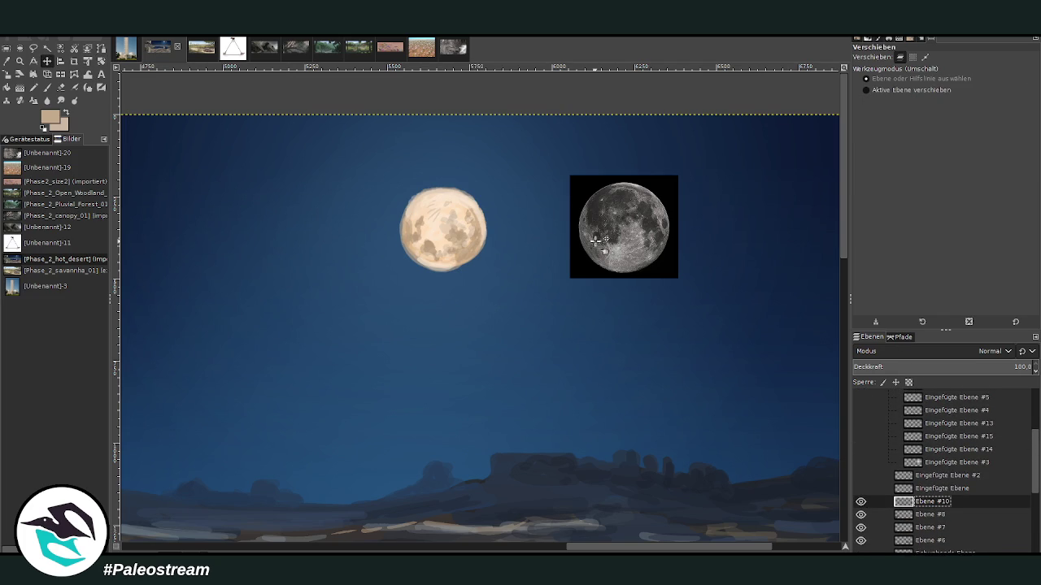
left_click(596, 241)
left_click_drag(931, 543, 934, 422)
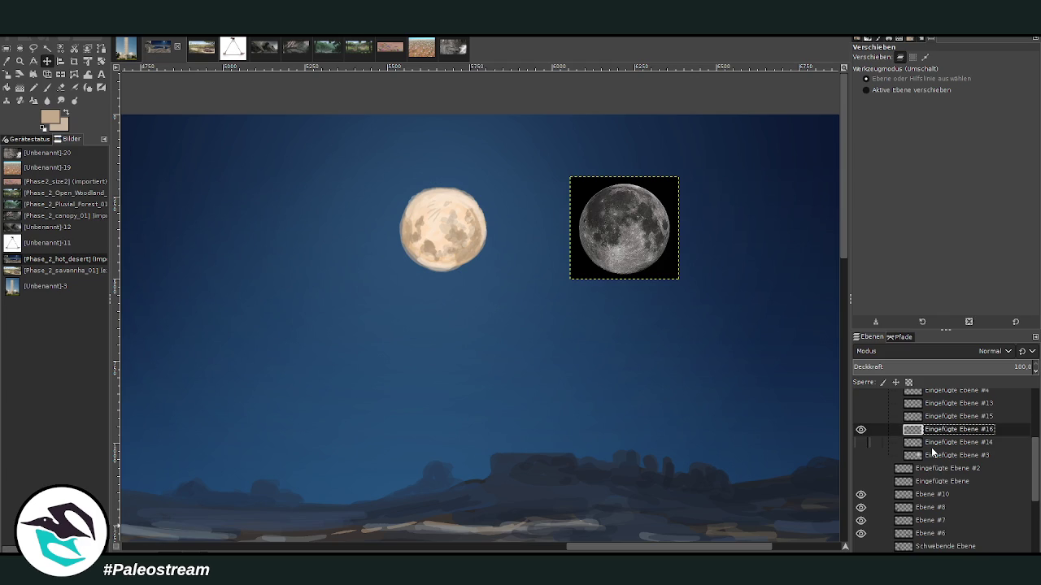
left_click(860, 430)
scroll(945, 421, "down", 2)
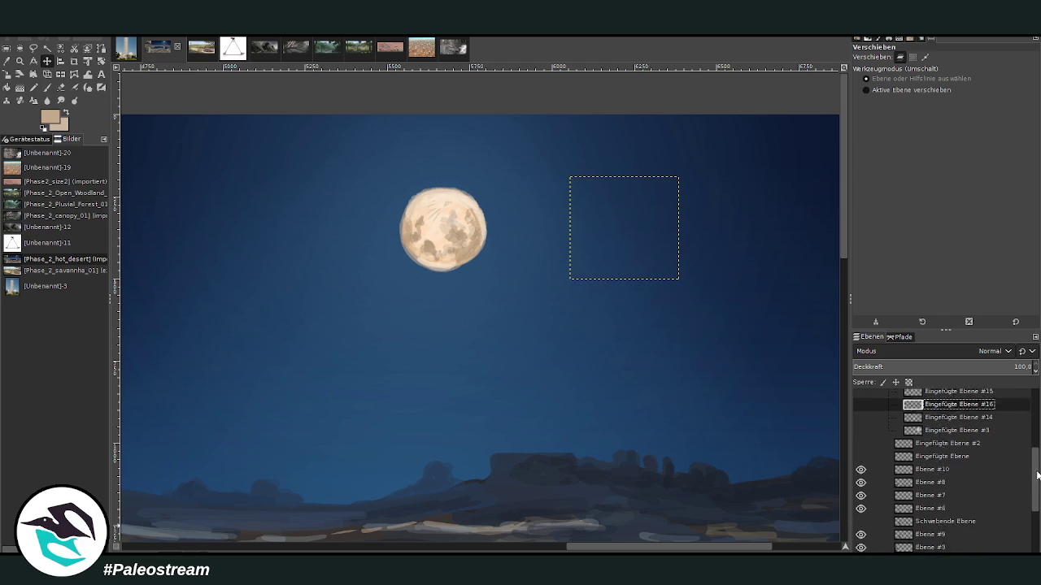
scroll(946, 420, "down", 3)
left_click(926, 496)
left_click(927, 520)
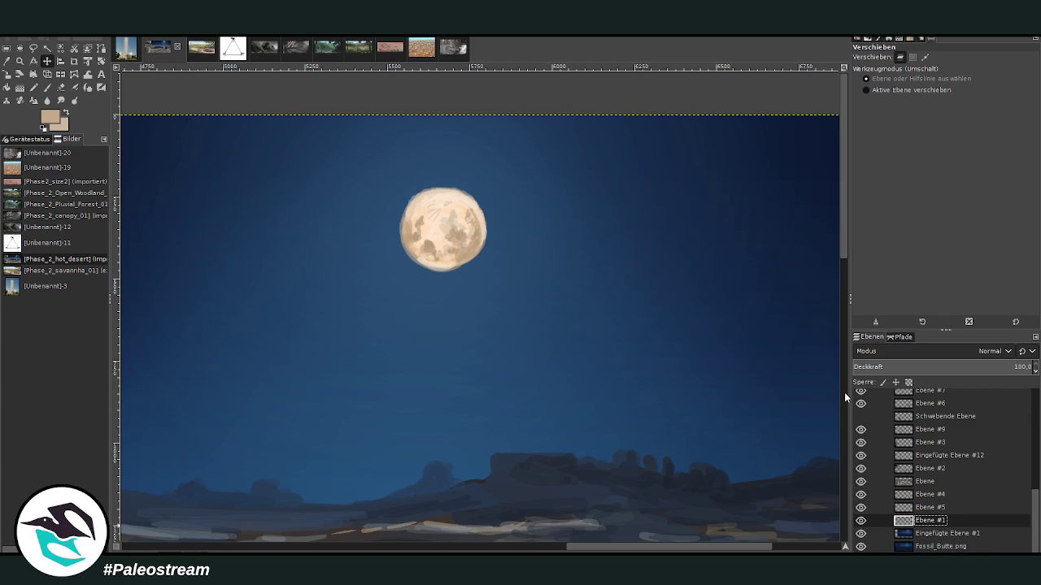
Step: Lighten the moon with large Dodge-mode brush strokes
key("p")
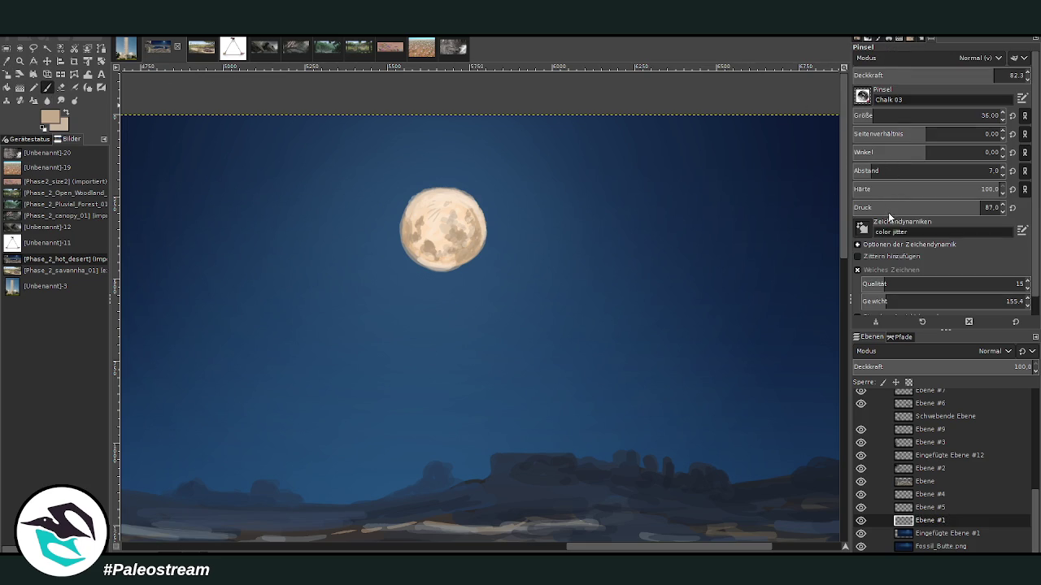
left_click_drag(935, 75, 864, 75)
left_click(978, 116)
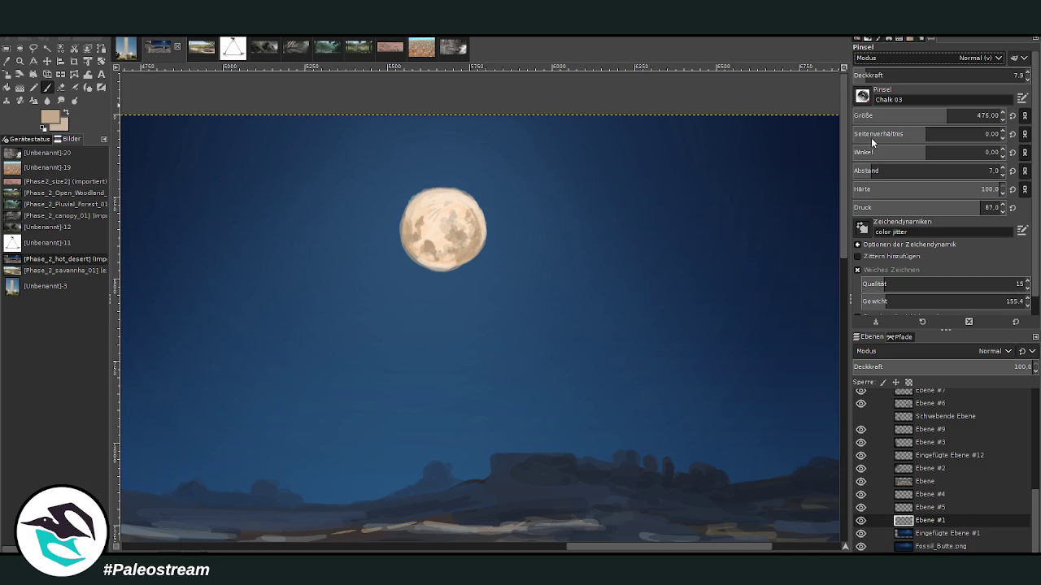
mouse_move(439, 223)
left_mouse_down()
mouse_move(446, 239)
mouse_move(394, 226)
left_mouse_up()
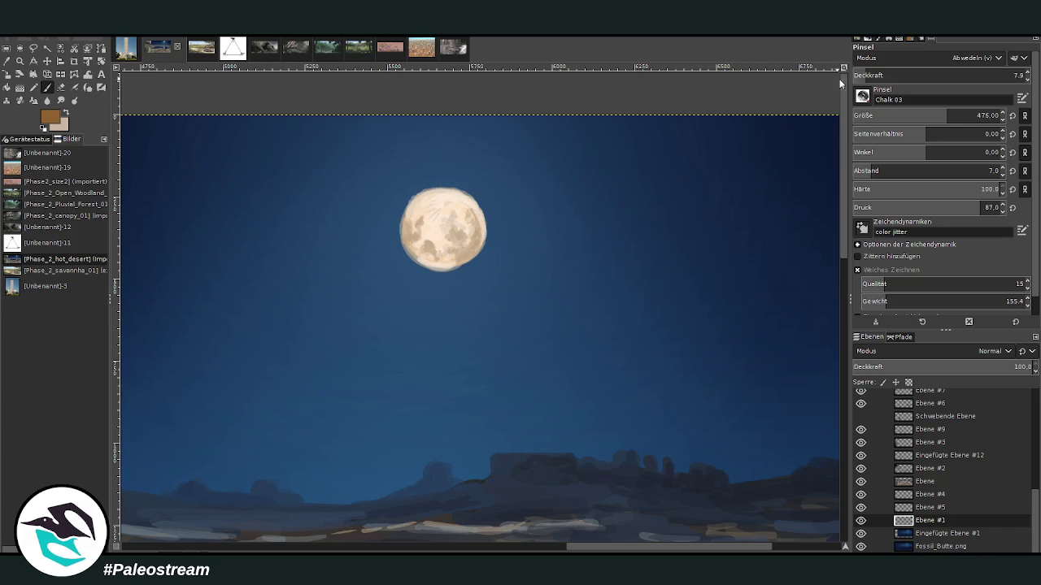
key("less")
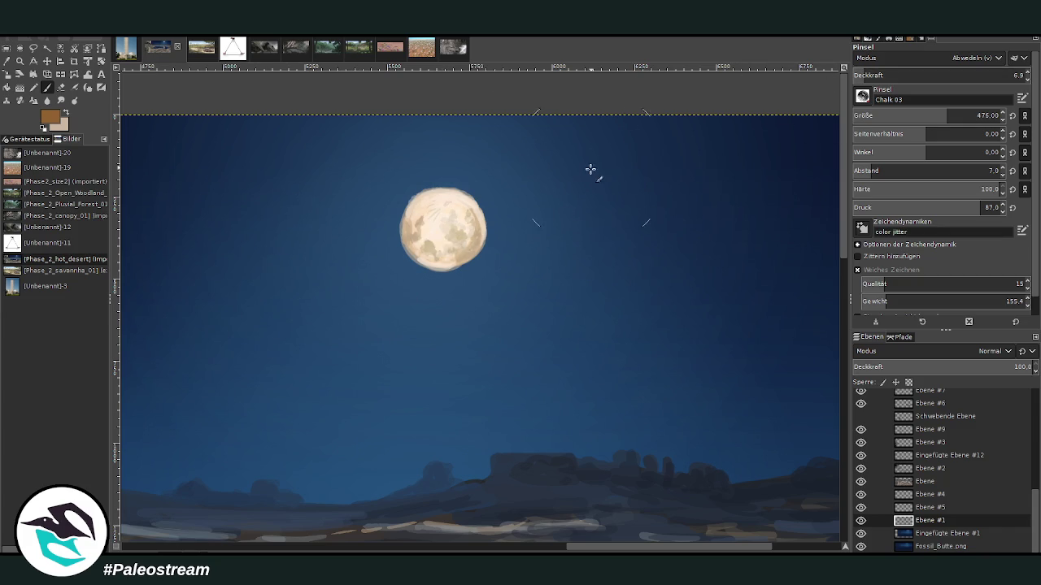
Step: Paint a glow halo on Eingefügte Ebene #1 and blend it with Smudge
left_click(948, 533)
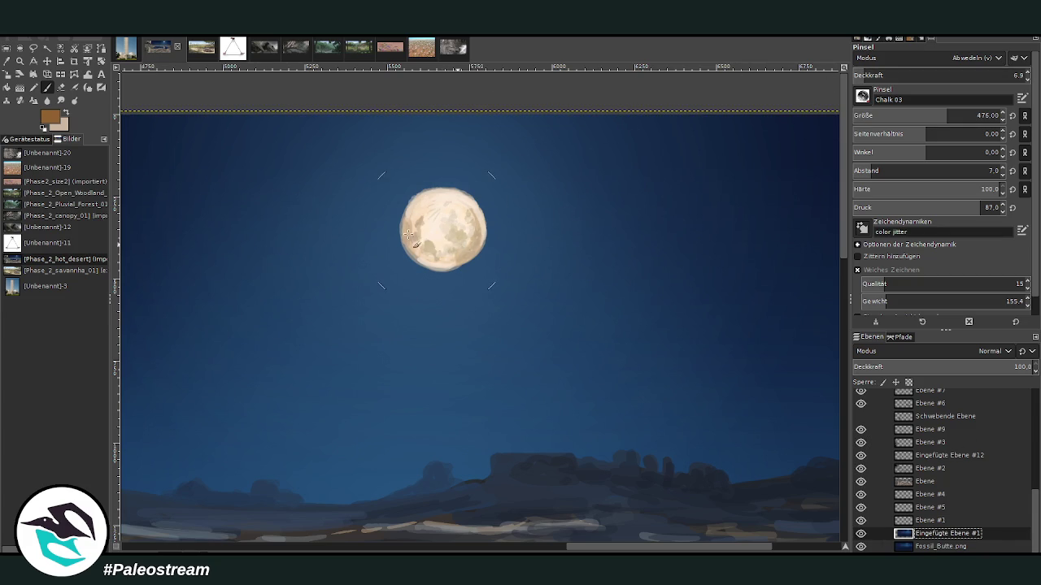
left_click_drag(463, 221, 478, 234)
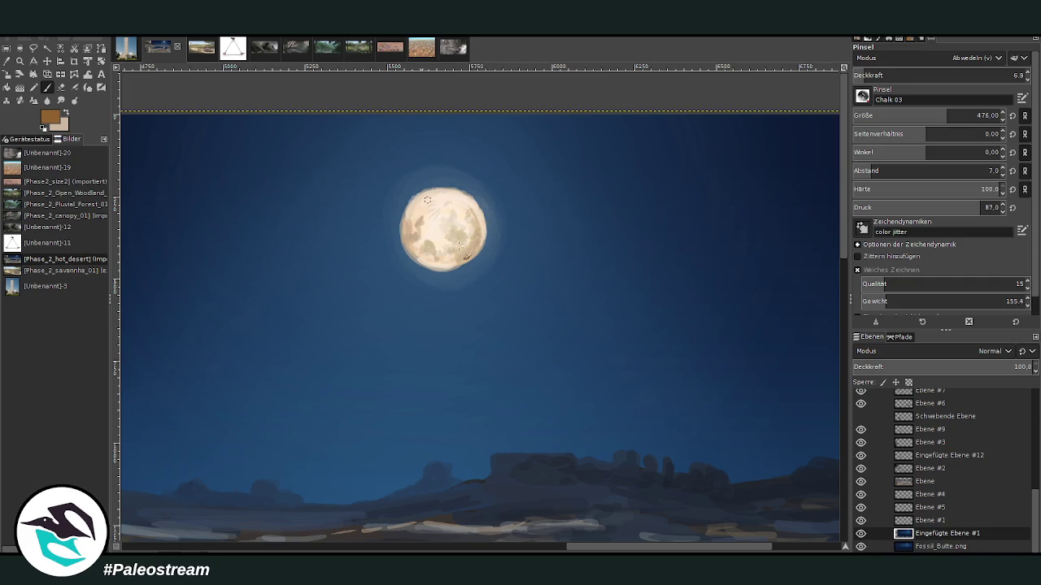
left_click(60, 100)
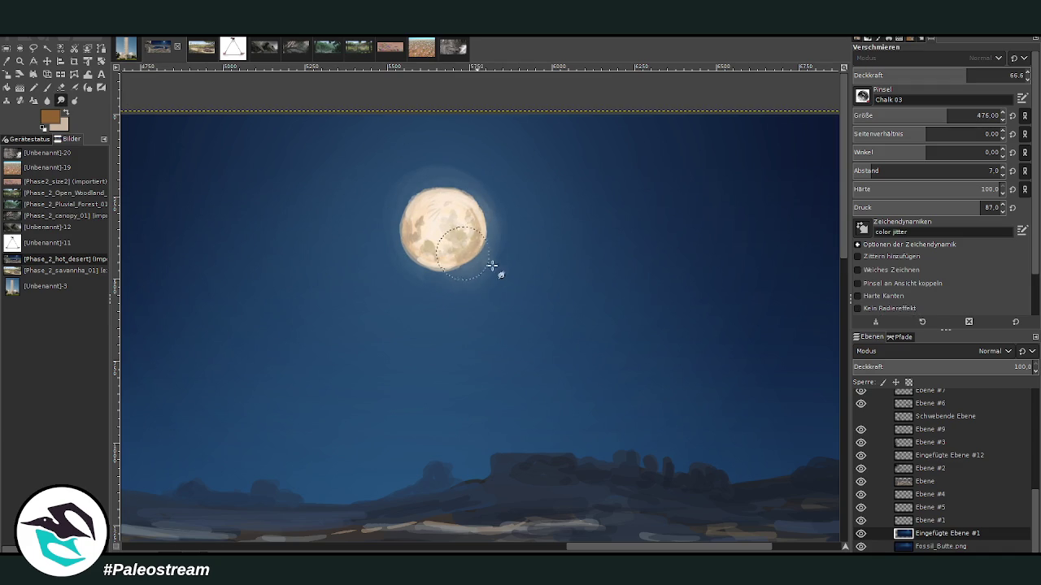
mouse_move(474, 186)
left_mouse_down()
mouse_move(390, 249)
mouse_move(446, 179)
mouse_move(442, 281)
mouse_move(416, 264)
mouse_move(506, 232)
mouse_move(476, 186)
mouse_move(426, 210)
mouse_move(440, 261)
mouse_move(418, 265)
mouse_move(399, 214)
mouse_move(476, 195)
mouse_move(389, 237)
left_mouse_up()
Step: Add a new empty layer and zoom in on the sky, moon, lake and shore
key("minus")
key("minus")
key("minus")
key("minus")
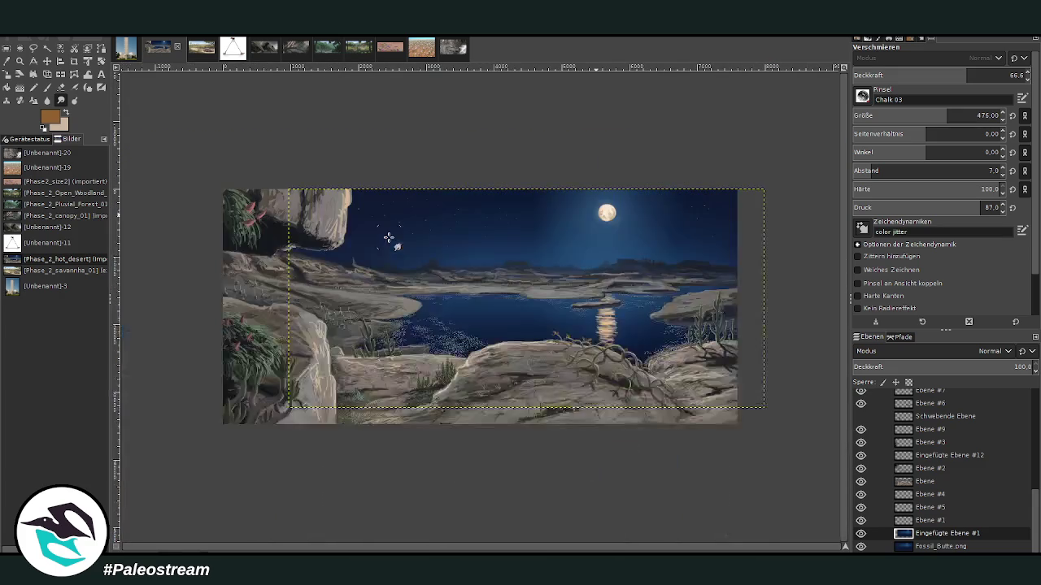
key("z")
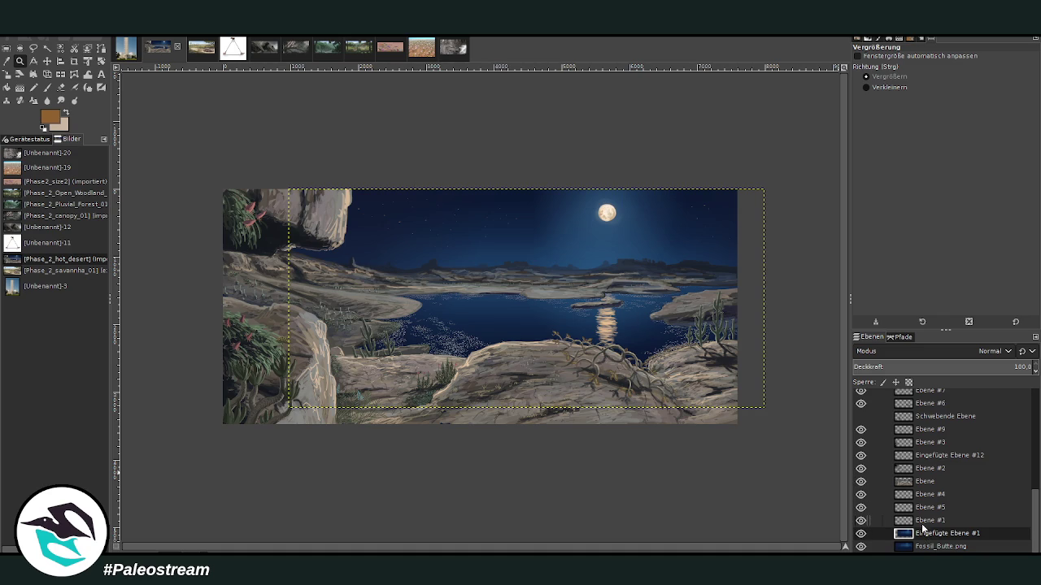
key("shift+ctrl+n")
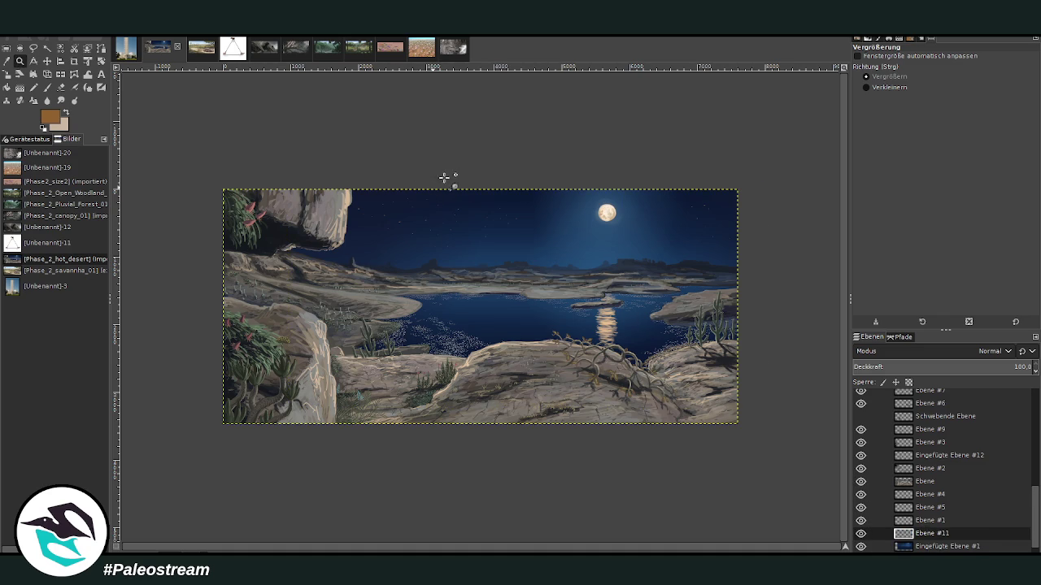
left_click_drag(461, 203, 632, 362)
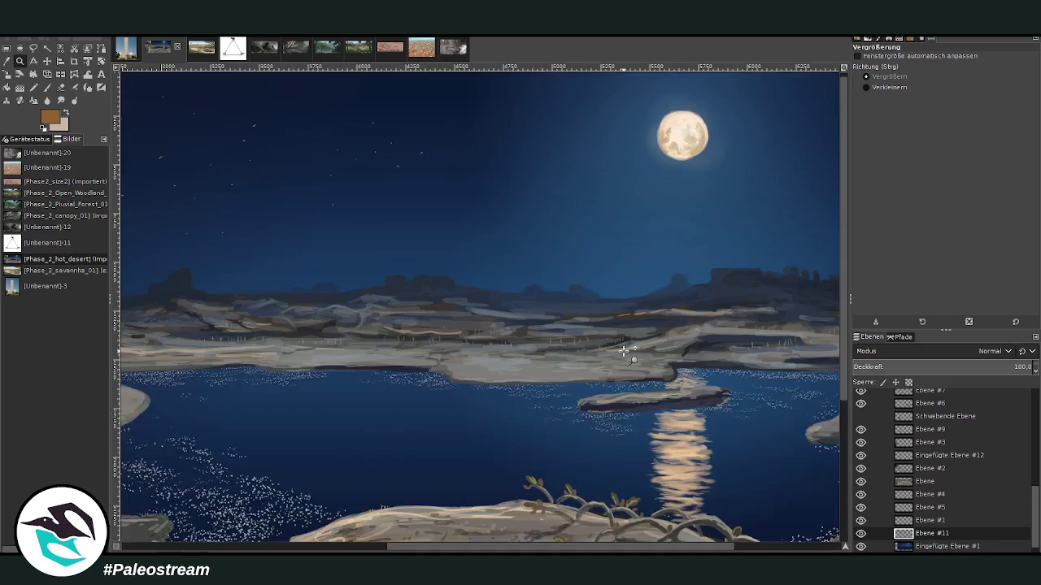
left_click_drag(423, 170, 649, 444)
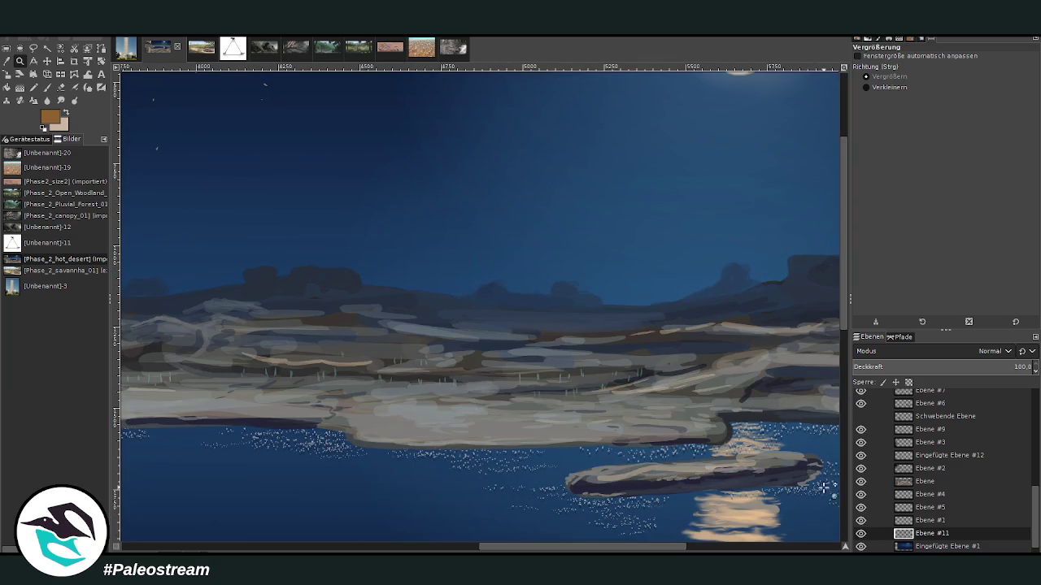
Step: Make Eingefügte Ebene #6 and the night desert reference image visible over the sky
left_click_drag(1035, 504, 1035, 405)
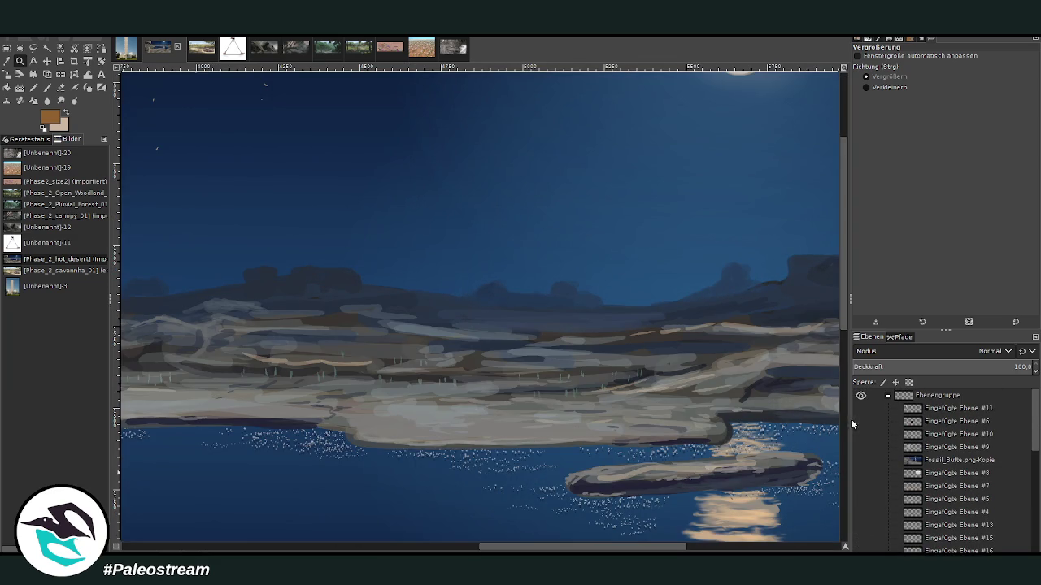
left_click(860, 421)
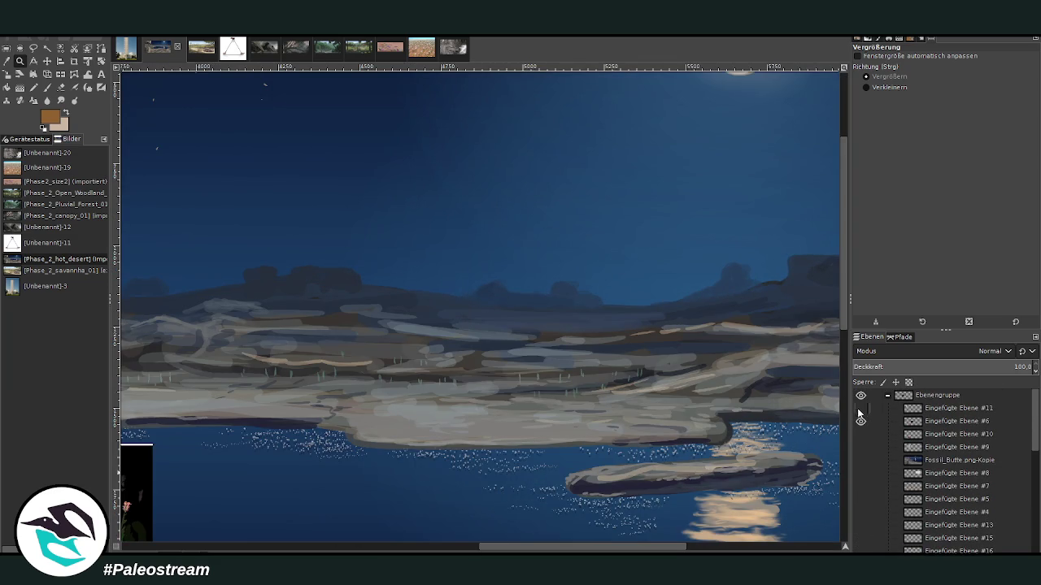
left_click_drag(597, 544, 650, 543)
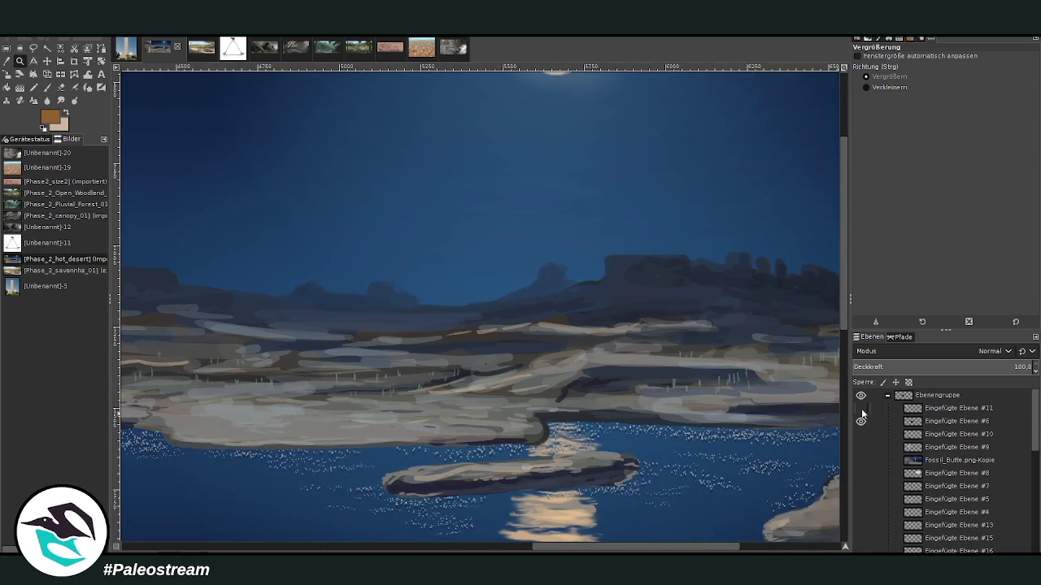
scroll(860, 493, "down", 3)
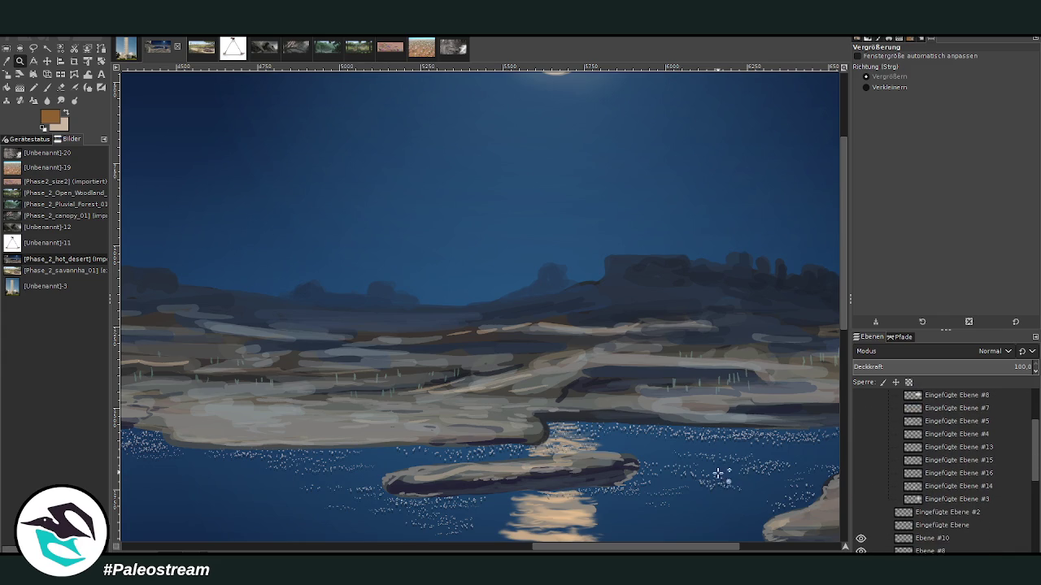
left_click(799, 547)
scroll(736, 388, "up", 4)
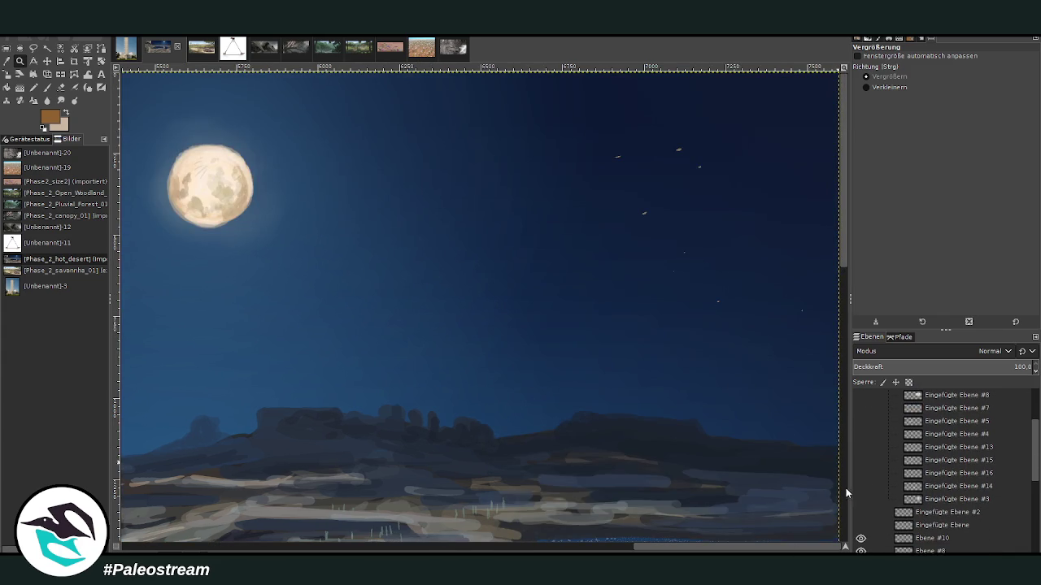
left_click(861, 526)
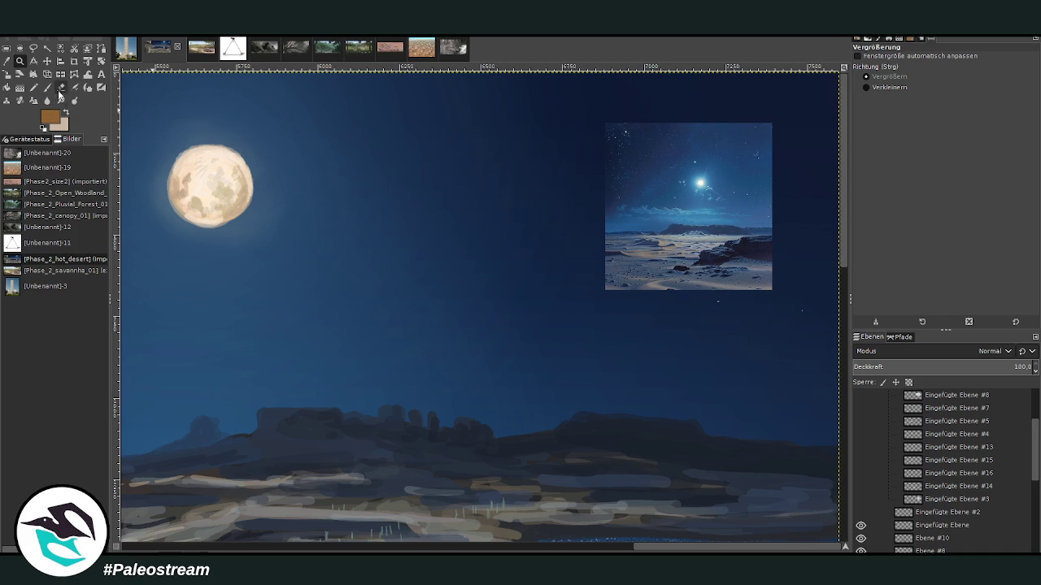
Step: Move the desert reference down-left and turn on Eingefügte Ebene #2 beside it
left_click(47, 61)
left_click_drag(621, 215, 560, 289)
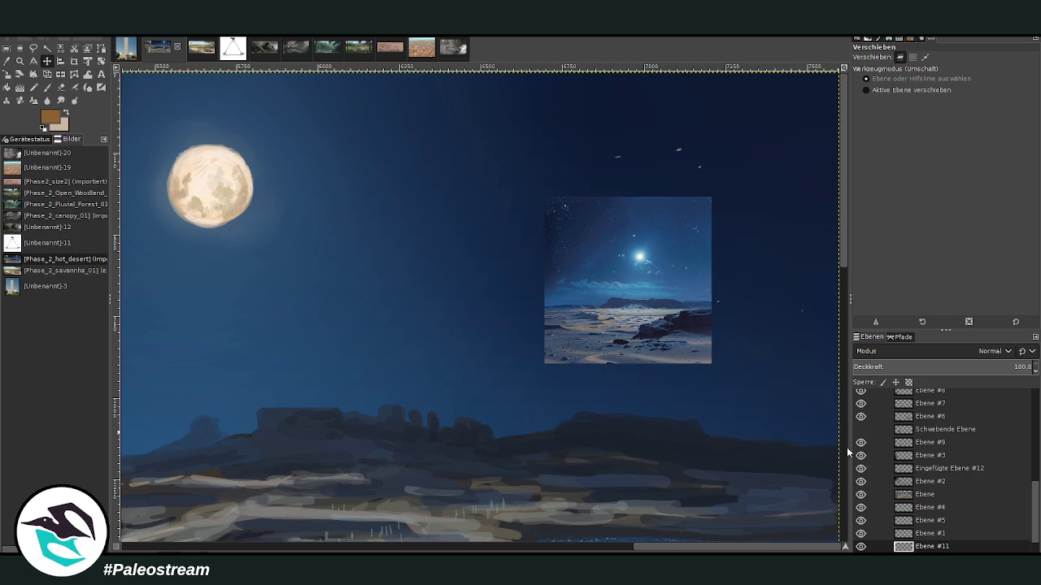
scroll(863, 488, "up", 5)
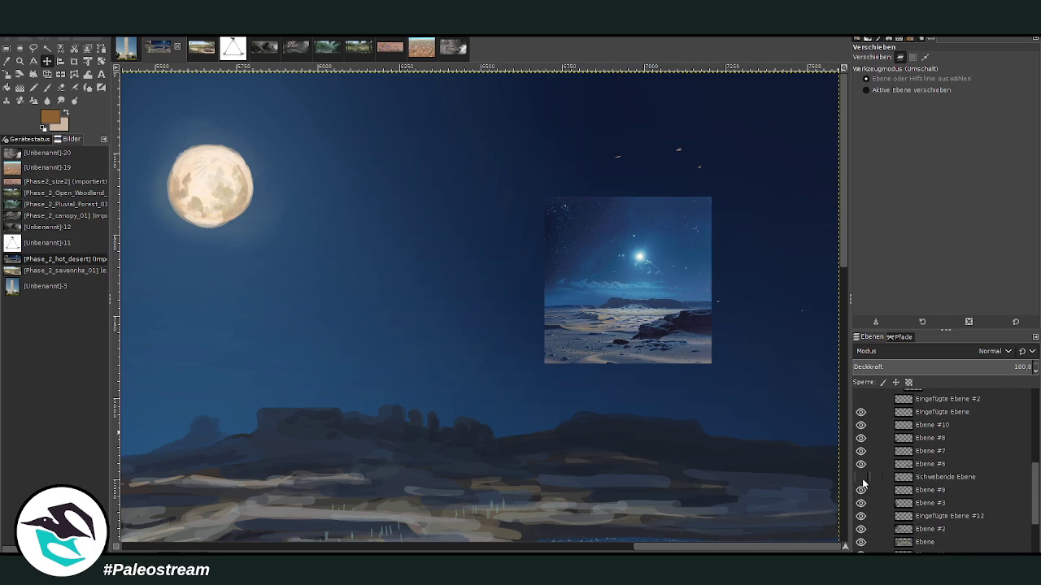
left_click(861, 473)
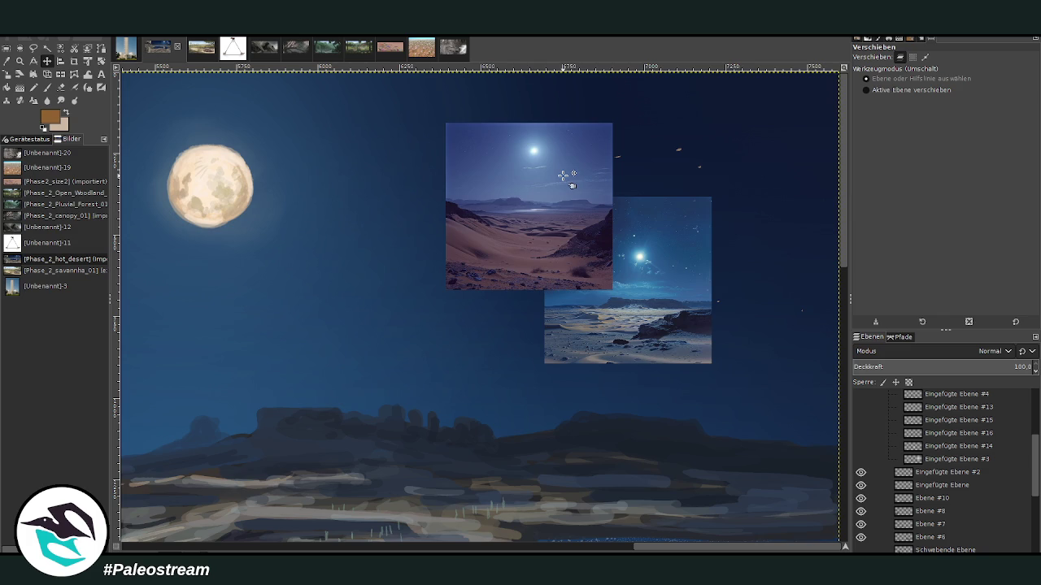
Step: Sample the sky blue from the canvas as the paint colour for the Paintbrush
key("o")
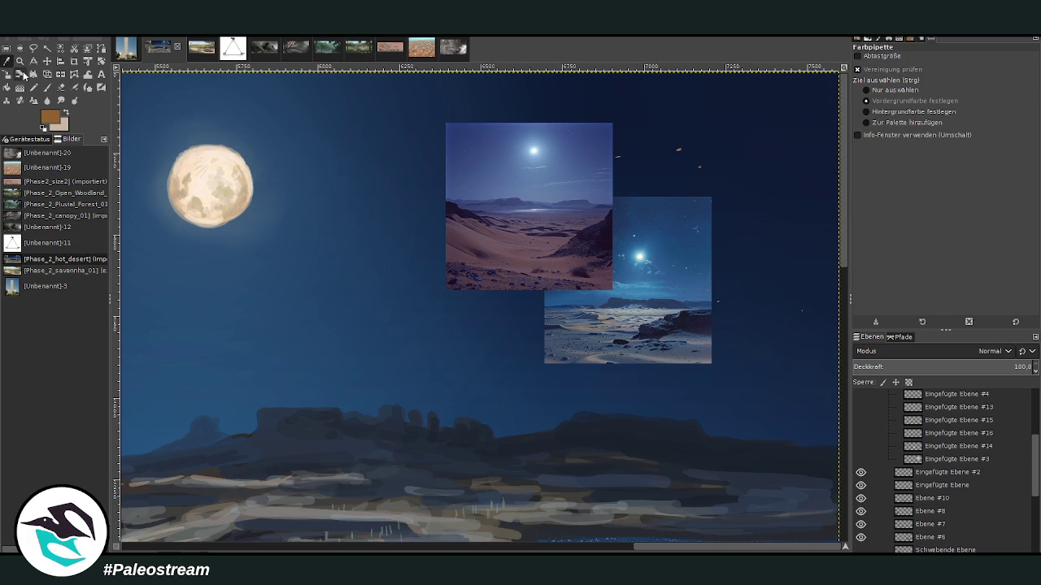
left_click(167, 300)
key("p")
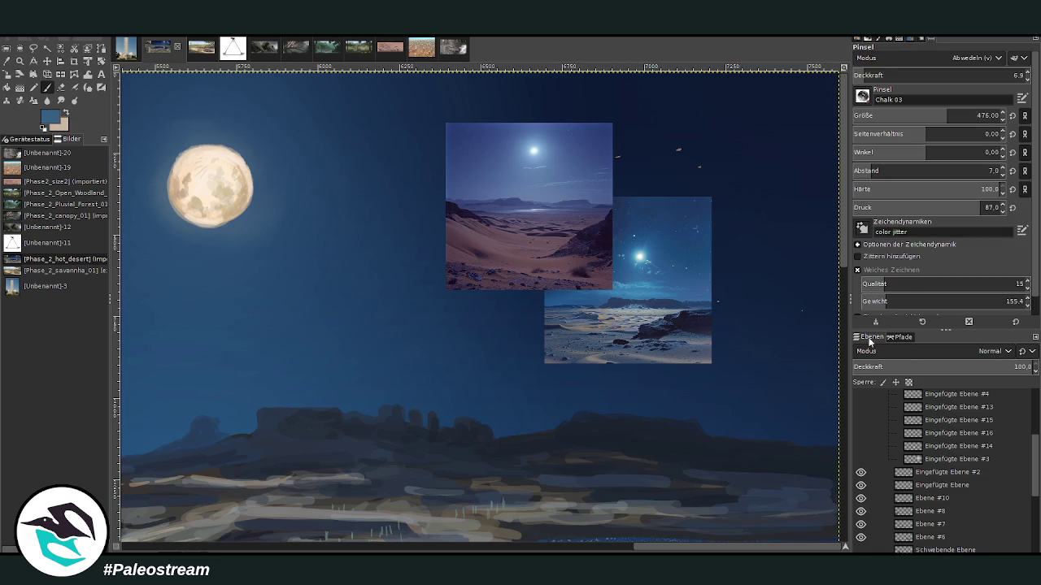
Step: Add the new layer Ebene #12 directly above Eingefügte Ebene #1
left_click_drag(1033, 480, 1037, 550)
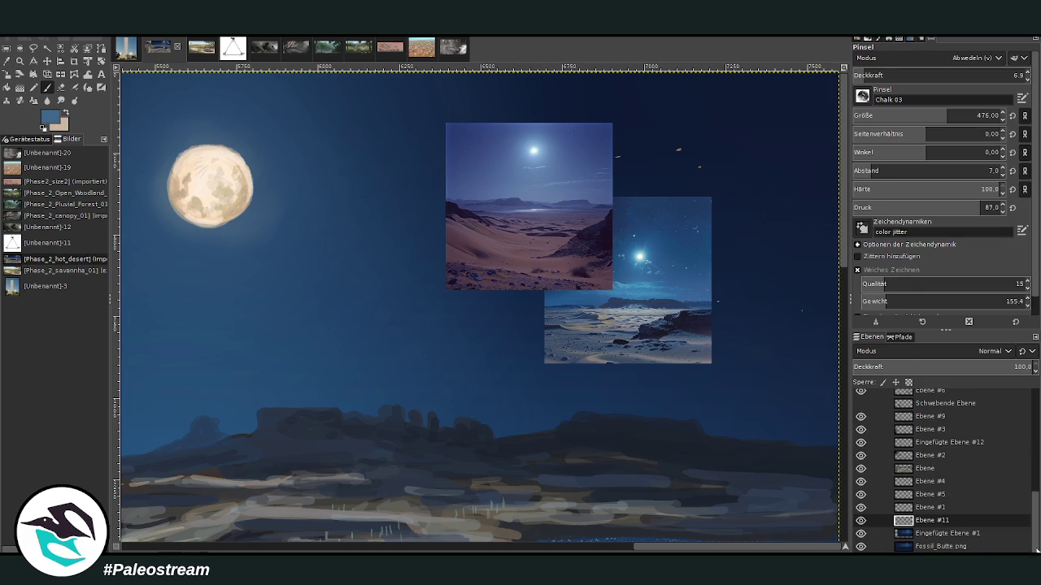
left_click(906, 525)
left_click(917, 541)
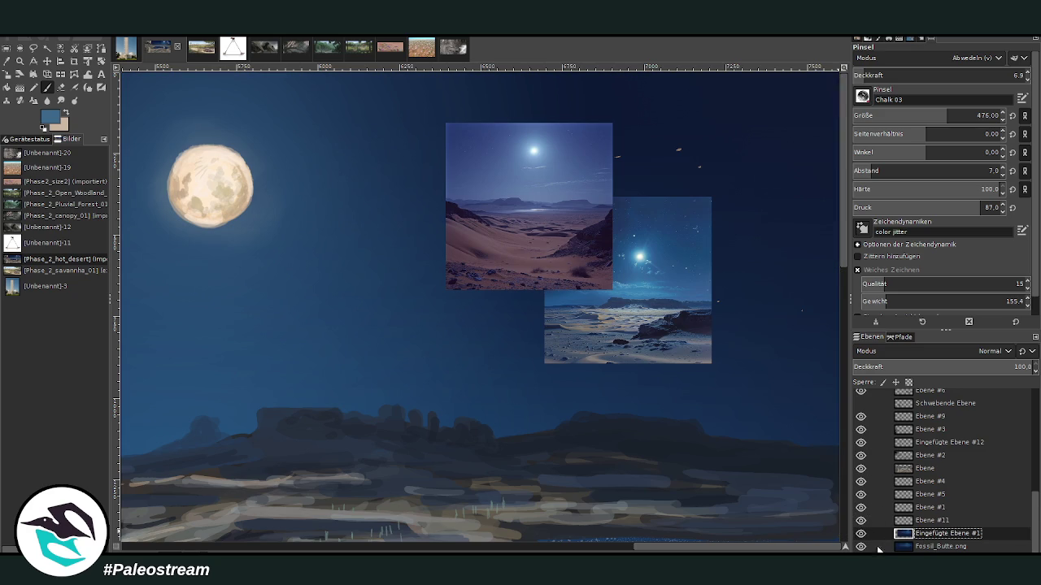
key("shift+ctrl+n")
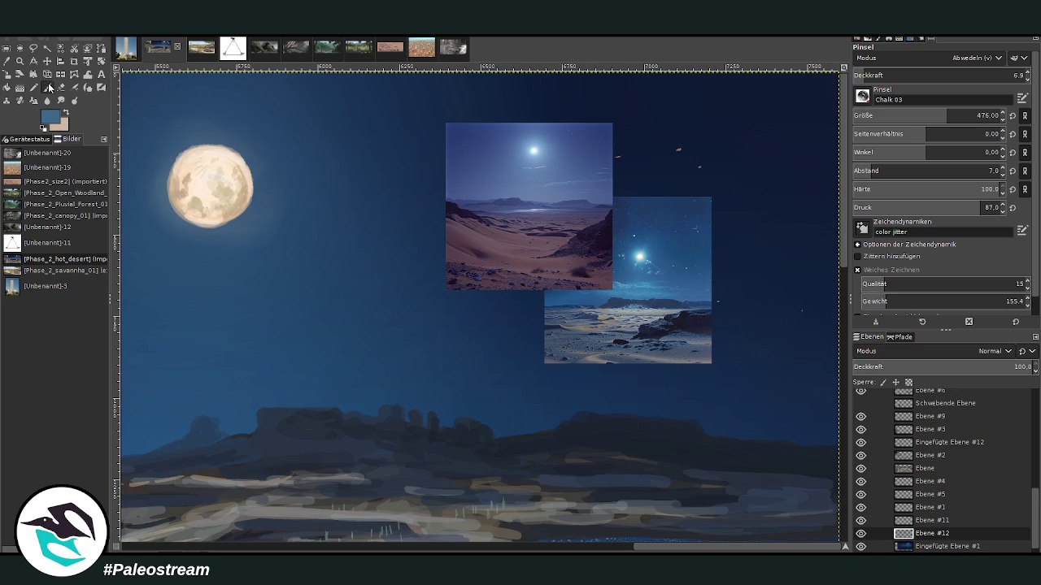
left_click_drag(655, 548, 531, 550)
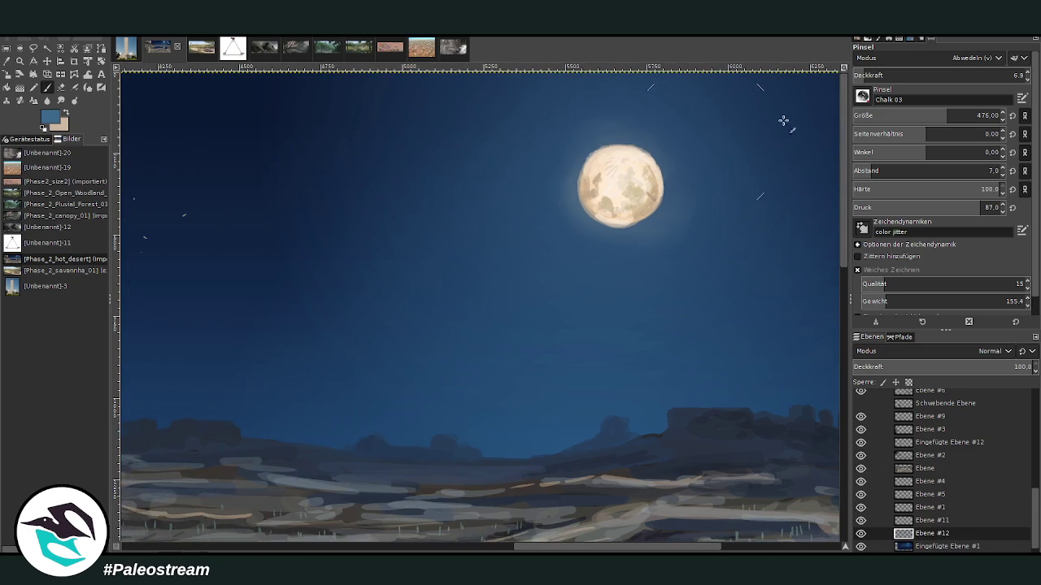
Step: Set the brush to normal mode with a small size and slightly lower opacity
scroll(879, 57, "up", 5)
left_click_drag(862, 75, 910, 75)
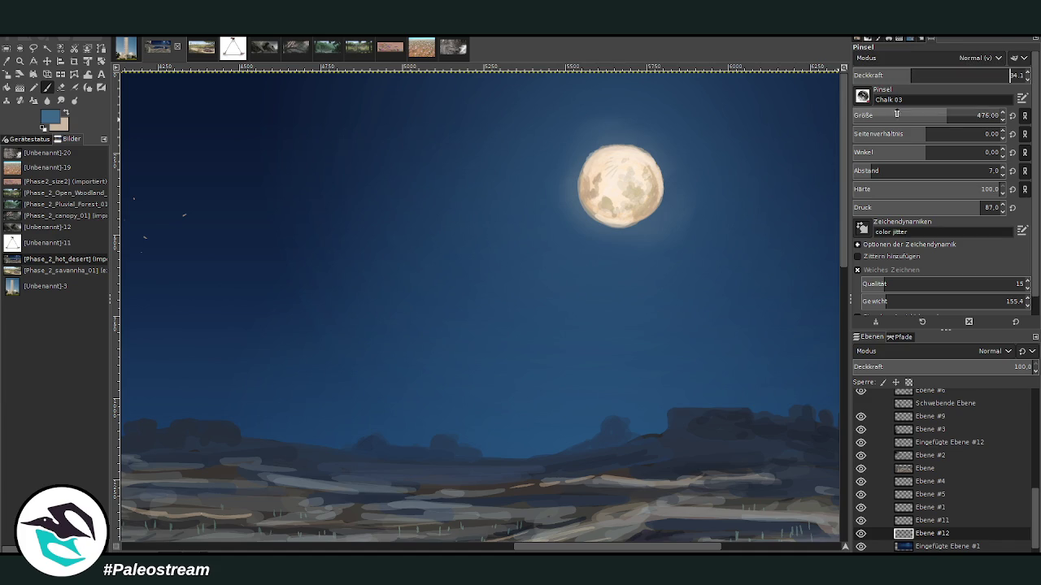
left_click_drag(945, 115, 870, 115)
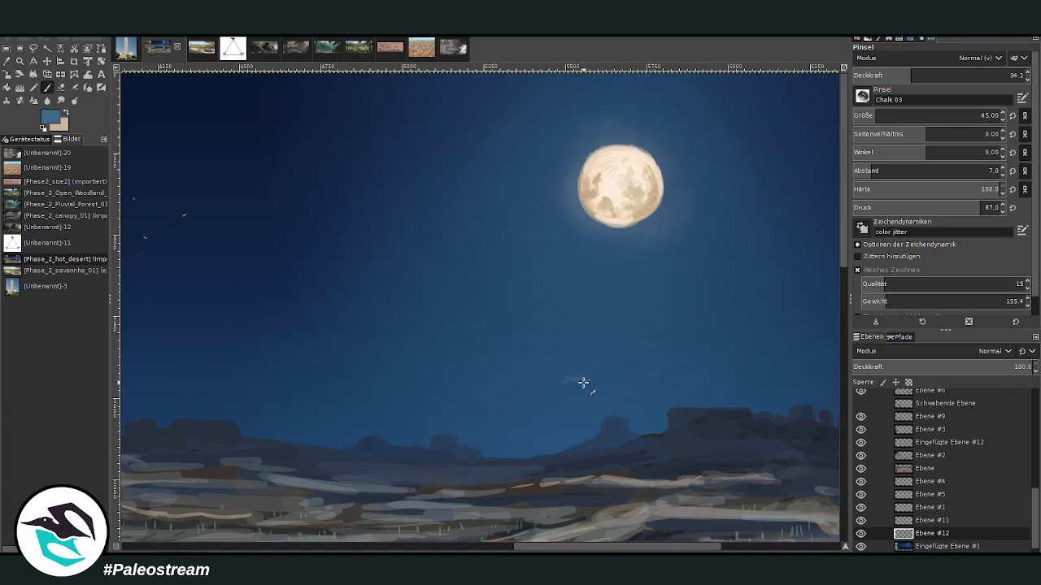
key("bracketright")
key("bracketright")
key("bracketright")
key("less")
key("less")
Step: Paint pale cloud streaks and a small puff above the horizon on Ebene #12
mouse_move(606, 382)
left_mouse_down()
mouse_move(569, 382)
mouse_move(656, 388)
mouse_move(398, 390)
left_mouse_up()
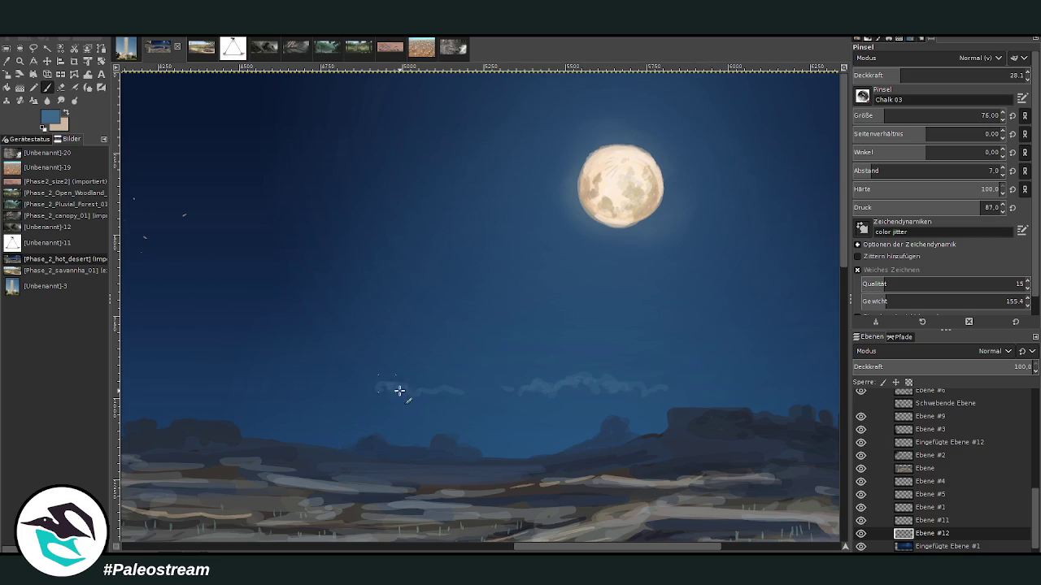
scroll(396, 549, "left", 5)
left_click(886, 69)
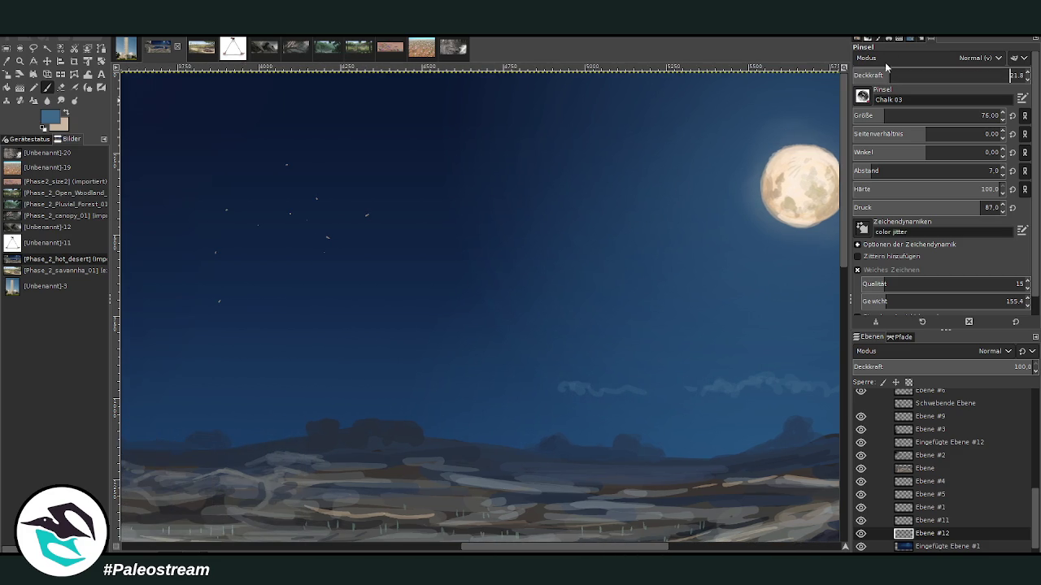
left_click_drag(529, 389, 499, 381)
mouse_move(434, 369)
left_mouse_down()
mouse_move(452, 379)
mouse_move(425, 365)
mouse_move(469, 382)
mouse_move(402, 363)
mouse_move(509, 393)
left_mouse_up()
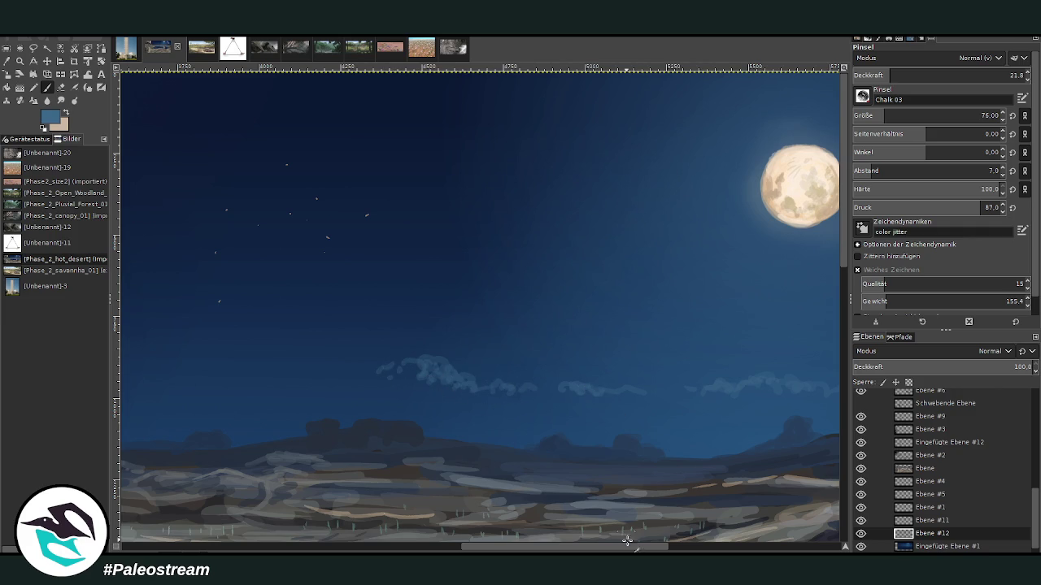
left_click_drag(627, 542, 797, 543)
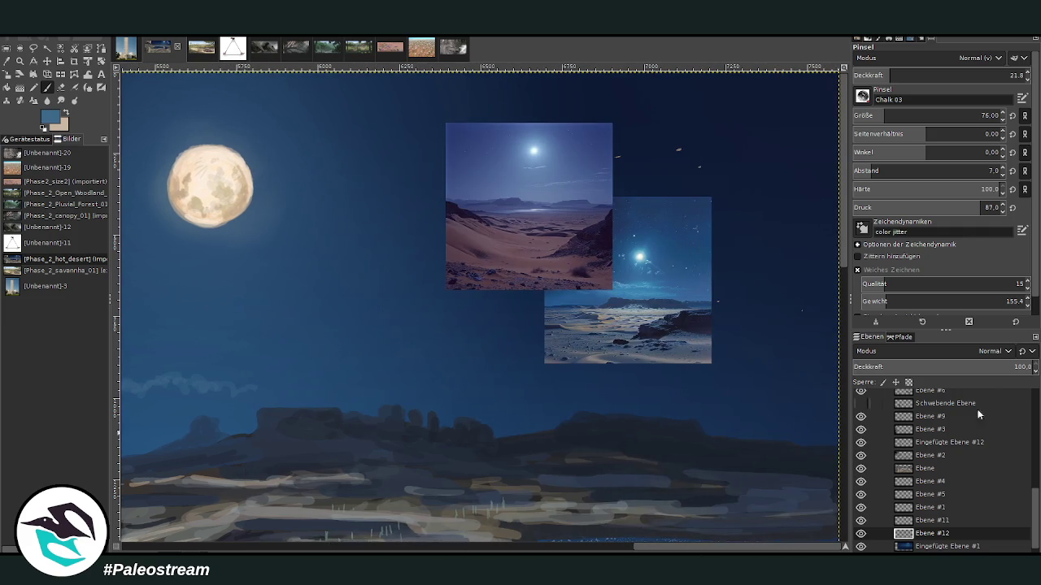
Step: Hide both desert reference photos, group them, and select Ebene #12 for painting
scroll(1037, 481, "up", 5)
left_click(860, 473)
left_click(860, 486)
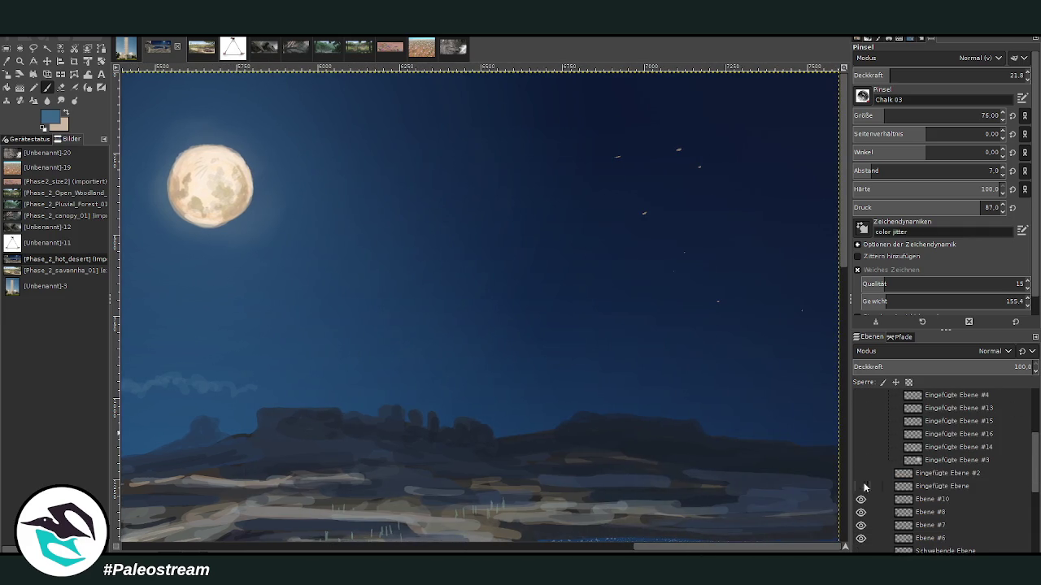
mouse_move(962, 476)
left_mouse_down()
mouse_move(929, 457)
mouse_move(1015, 465)
left_mouse_up()
scroll(1014, 465, "down", 5)
left_click(925, 519)
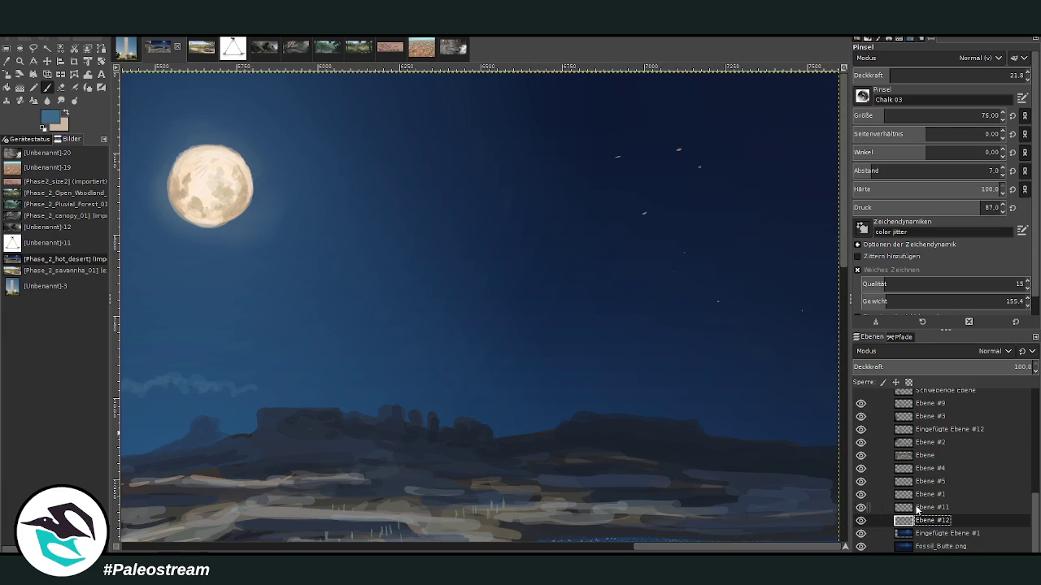
key("Return")
Step: Extend the faint clouds rightward and add small light clouds at lower opacity
mouse_move(488, 387)
left_mouse_down()
mouse_move(557, 372)
mouse_move(464, 388)
mouse_move(562, 382)
mouse_move(615, 346)
mouse_move(652, 341)
left_mouse_up()
left_click(882, 74)
scroll(672, 527, "left", 5)
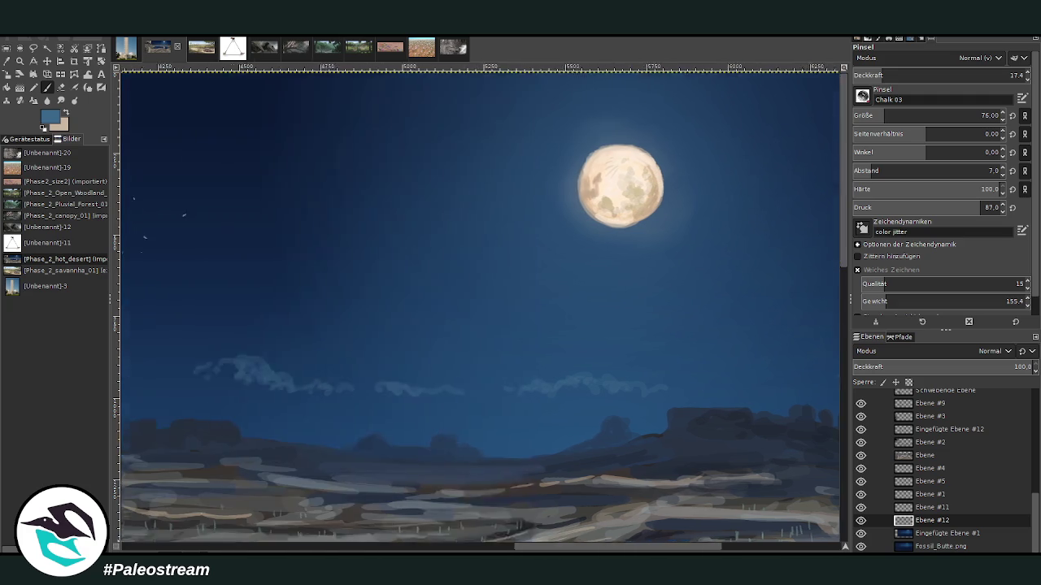
scroll(525, 432, "left", 4)
left_click(508, 344)
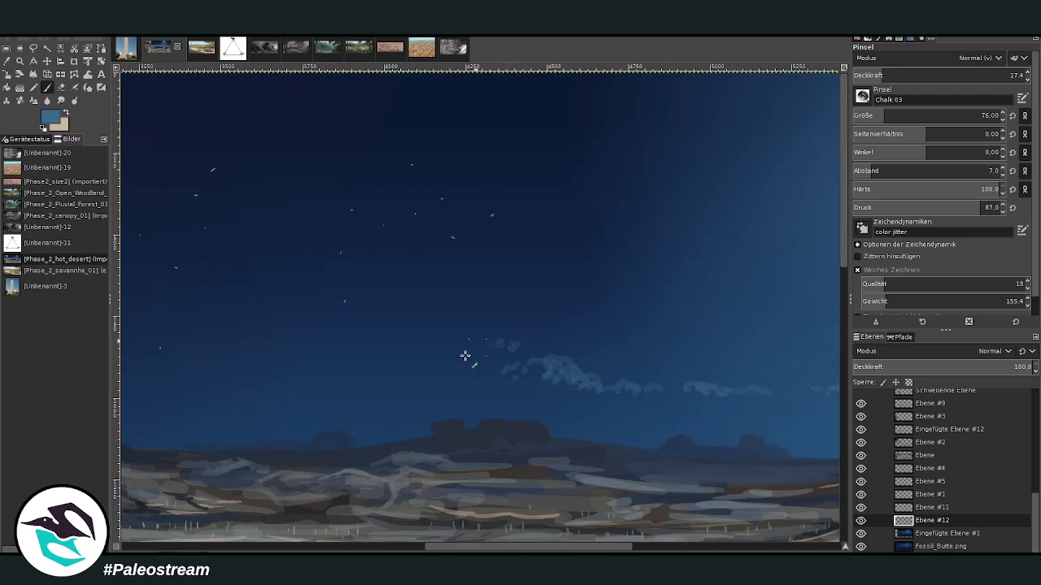
mouse_move(582, 433)
left_mouse_down()
mouse_move(561, 428)
mouse_move(662, 437)
left_mouse_up()
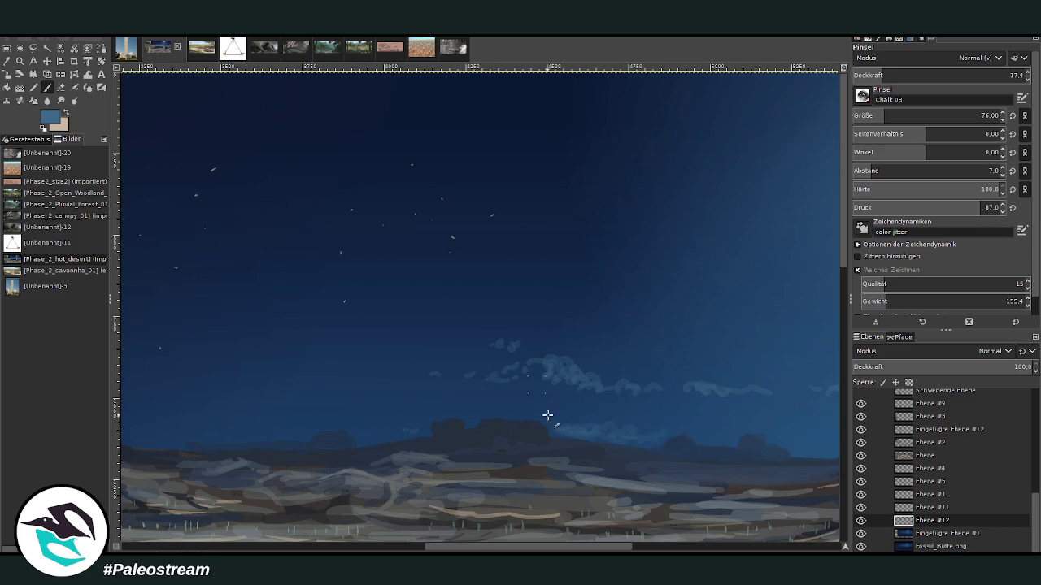
scroll(547, 415, "right", 5)
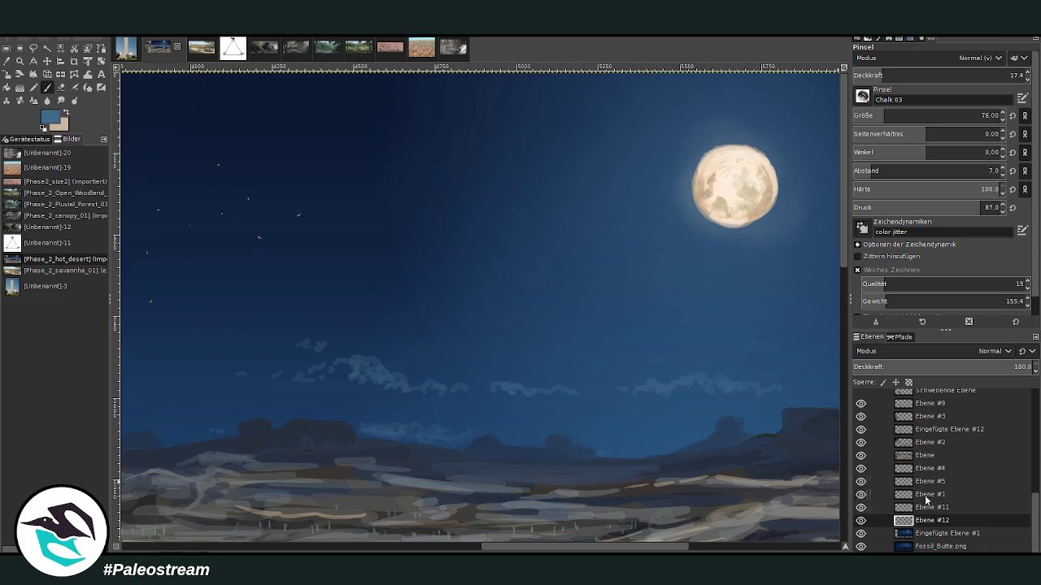
Step: Move Ebene #12 below Ebene #2 and stretch the upper cloud right at opacity 7.6
left_click_drag(928, 525, 928, 455)
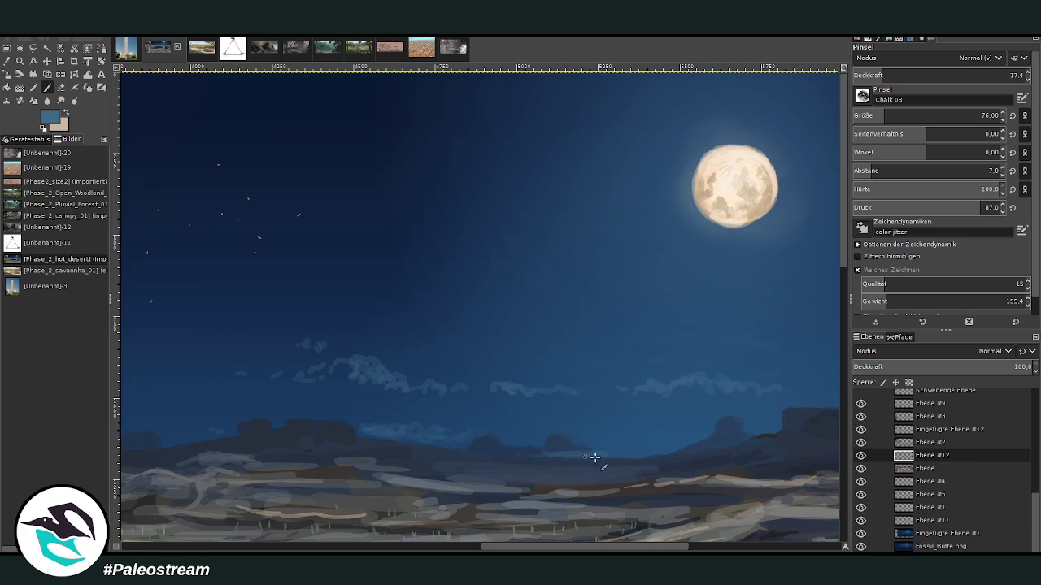
left_click(889, 74)
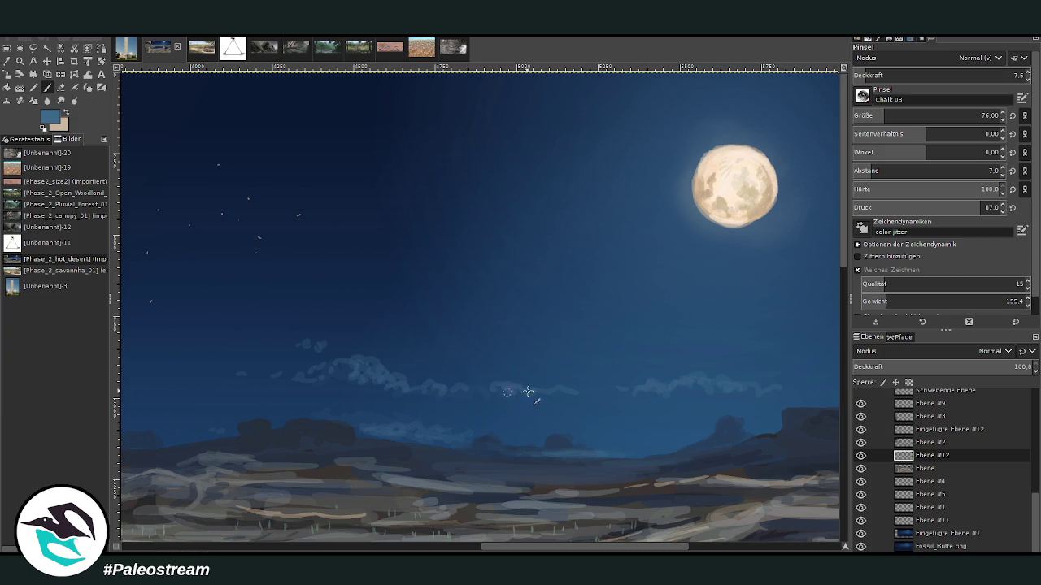
left_click(702, 545)
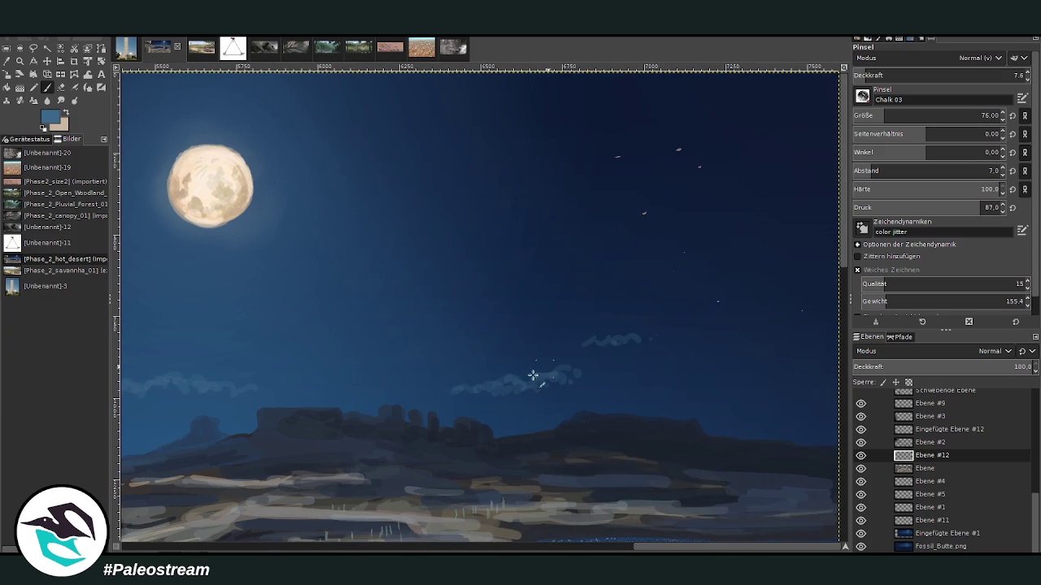
mouse_move(591, 344)
left_mouse_down()
mouse_move(689, 342)
mouse_move(591, 343)
left_mouse_up()
left_click_drag(657, 351, 754, 355)
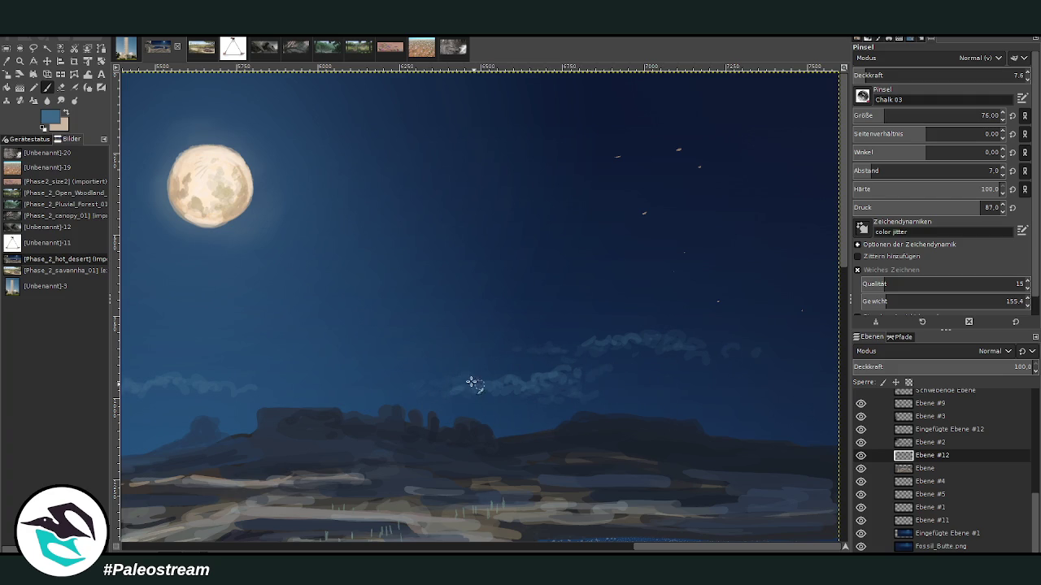
key("shift+ctrl+j")
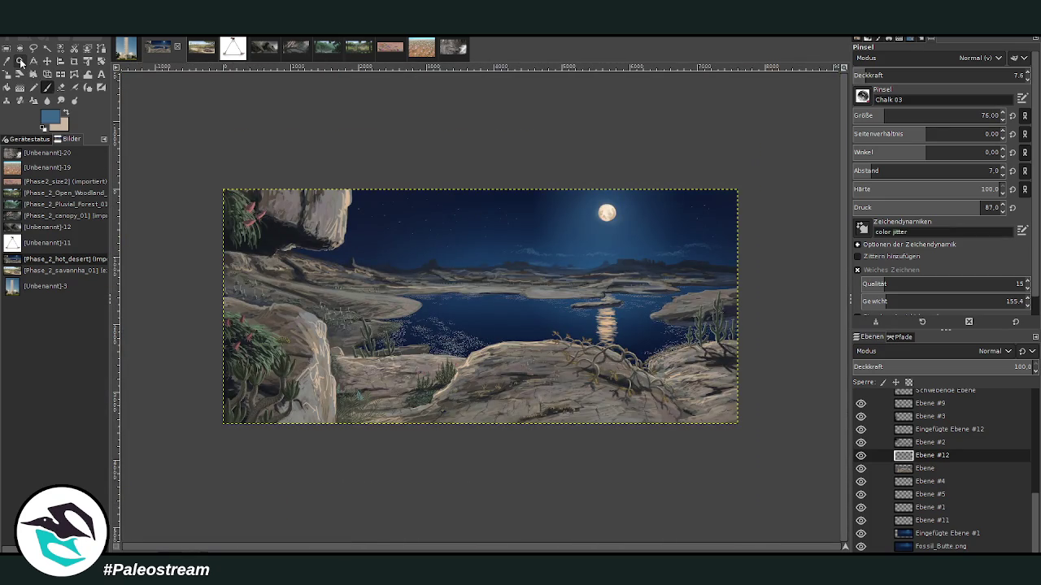
Step: Zoom in on the sky and paint soft blue cloud wisps beside the overhanging rock
left_click(19, 60)
left_click_drag(442, 202, 545, 317)
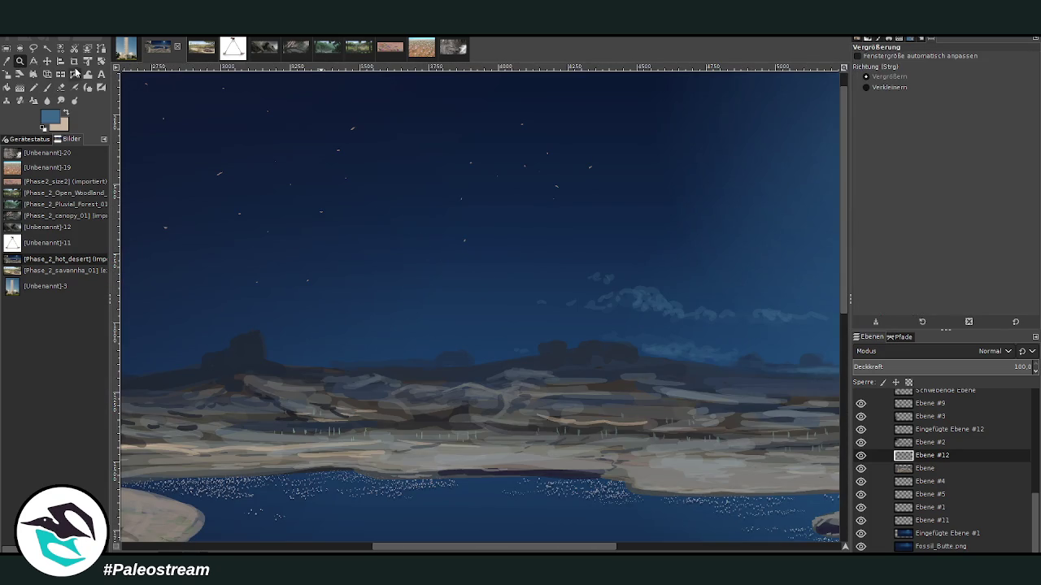
left_click(47, 87)
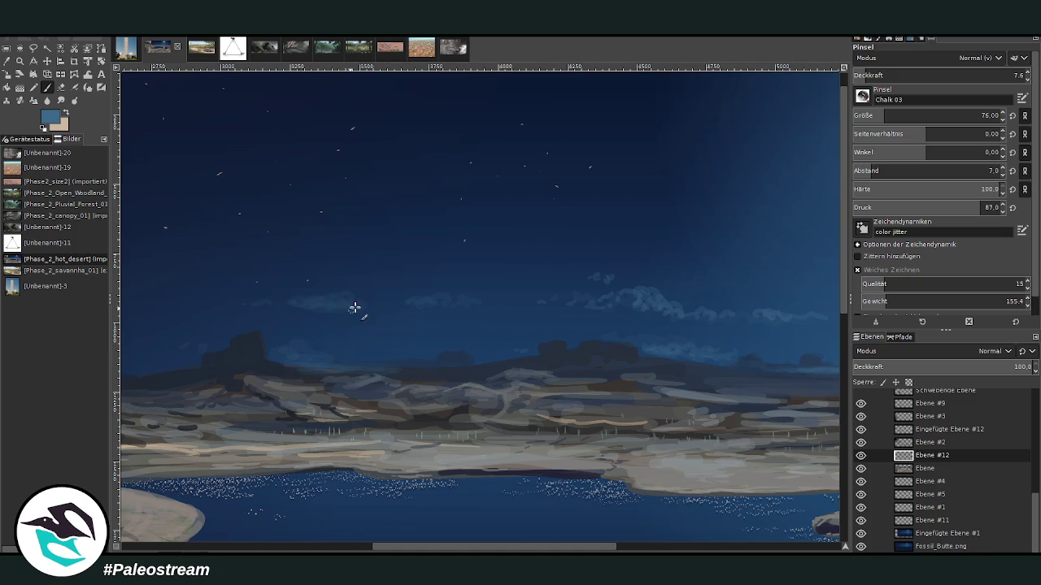
left_click_drag(442, 546, 277, 545)
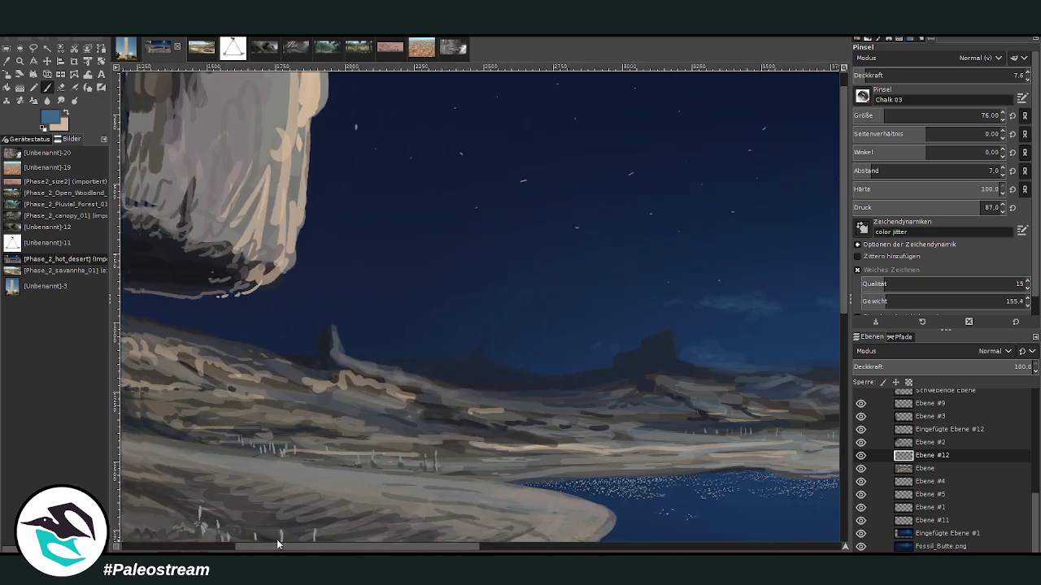
mouse_move(443, 225)
left_mouse_down()
mouse_move(457, 233)
mouse_move(425, 209)
mouse_move(455, 262)
mouse_move(487, 257)
left_mouse_up()
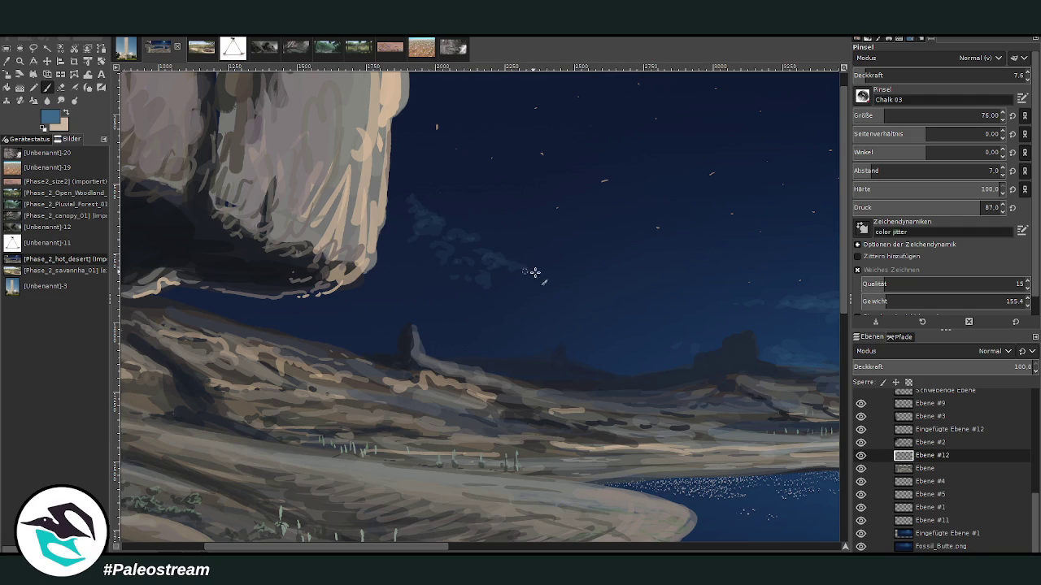
key("minus")
key("minus")
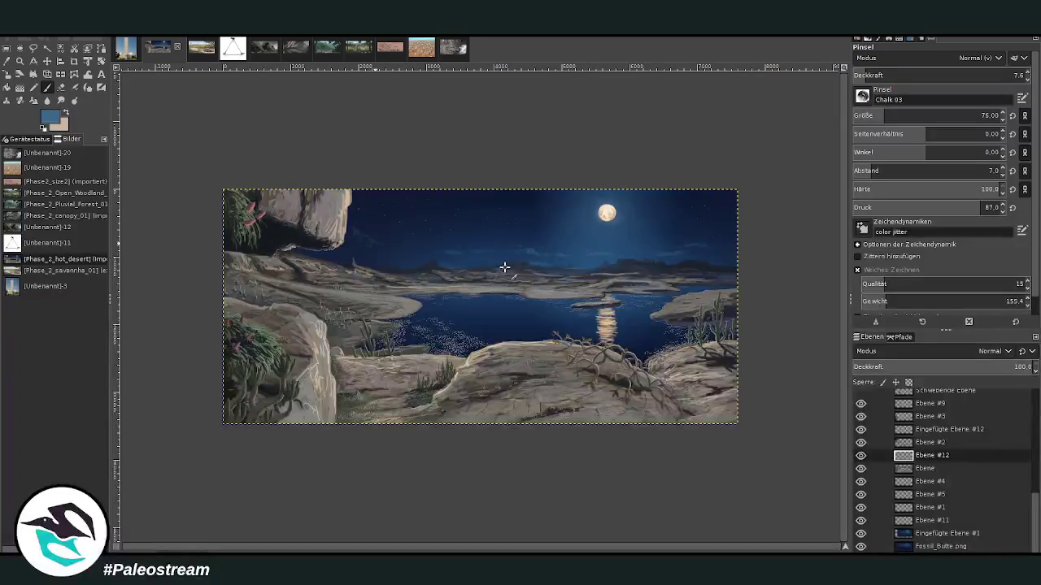
Step: Zoom in around the lake and moon, closing in on the clouds beneath the moon
key("z")
left_click_drag(327, 146, 542, 340)
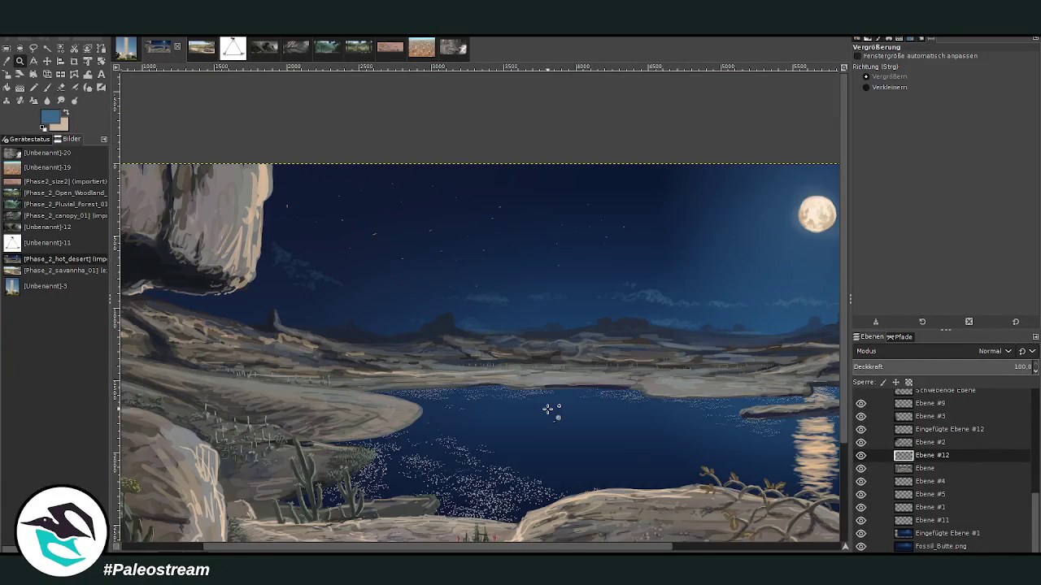
key("ctrl")
left_click_drag(543, 552, 687, 480)
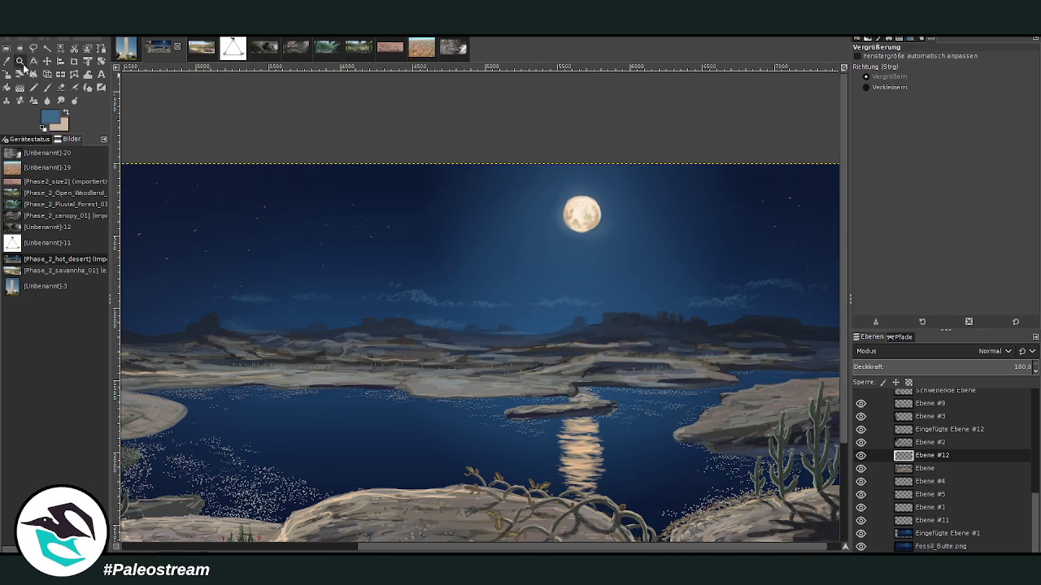
left_click_drag(448, 220, 679, 433)
left_click_drag(274, 102, 515, 311)
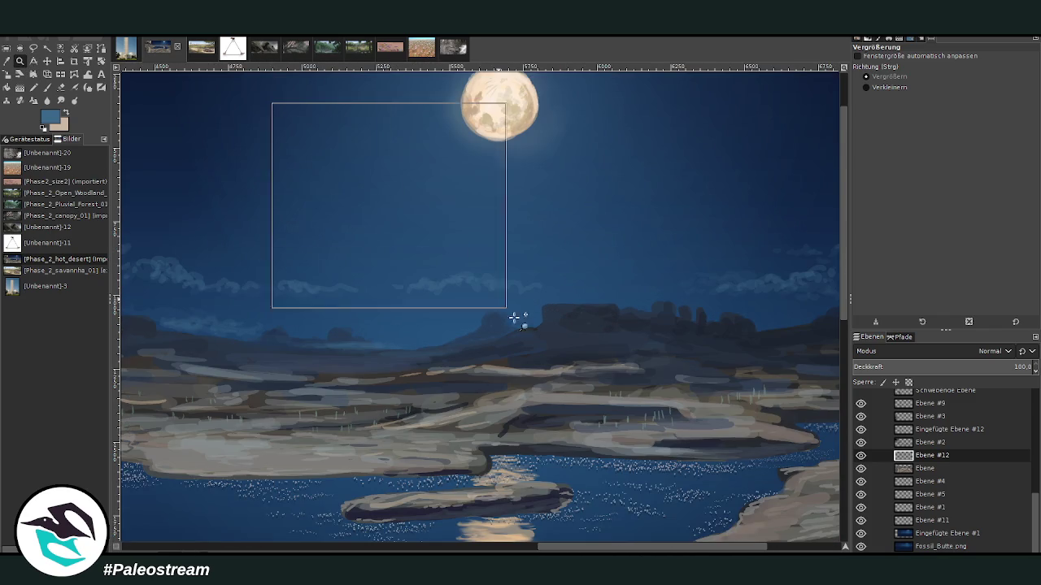
Step: Reshape and extend the cloud band below the moon at opacity 20.8, then lower opacity to 13.6 and 10.1
key("o")
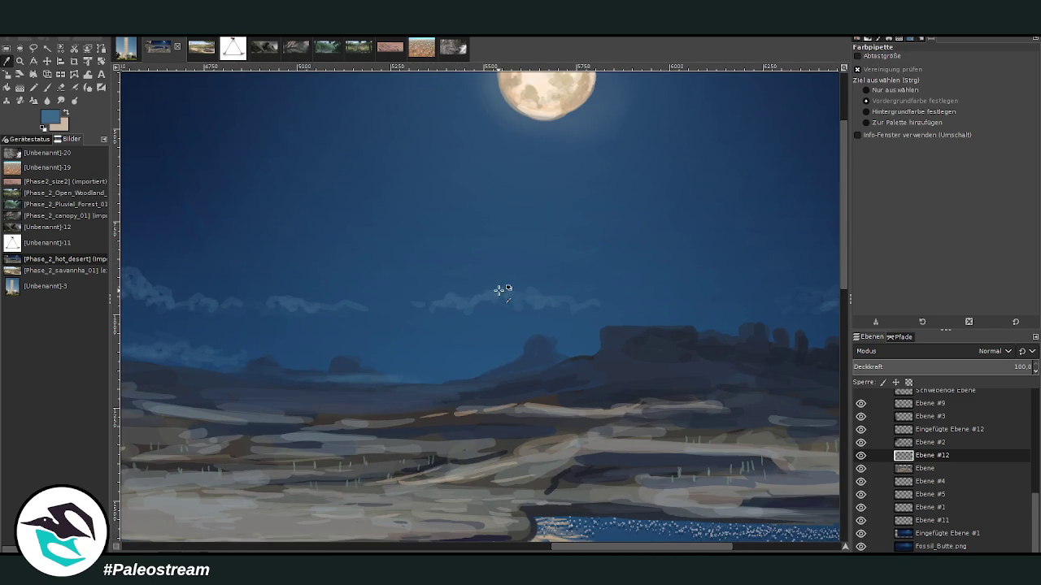
key("p")
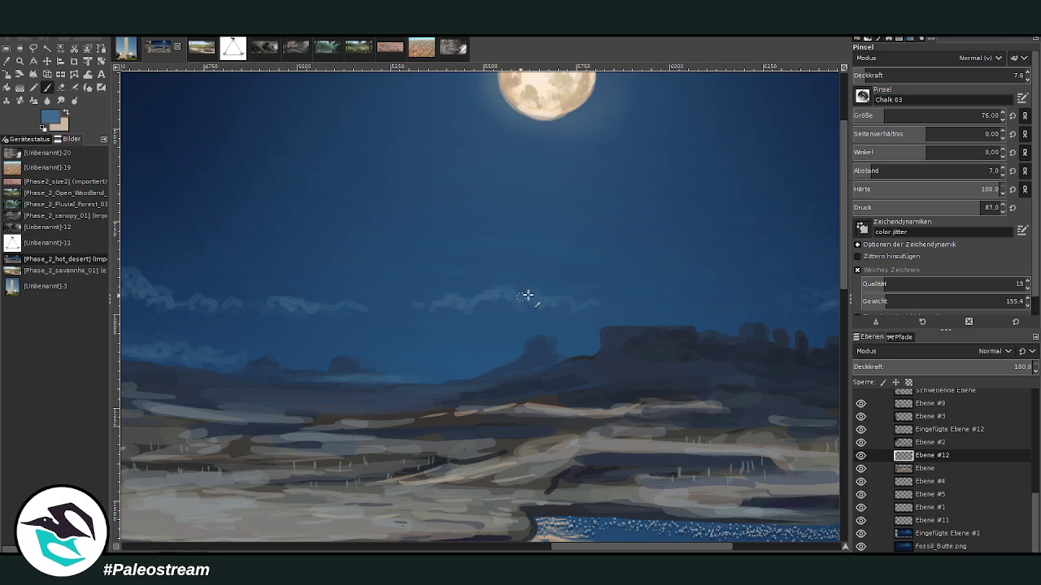
left_click(887, 75)
mouse_move(544, 300)
left_mouse_down()
mouse_move(609, 309)
mouse_move(413, 312)
left_mouse_up()
left_click(876, 75)
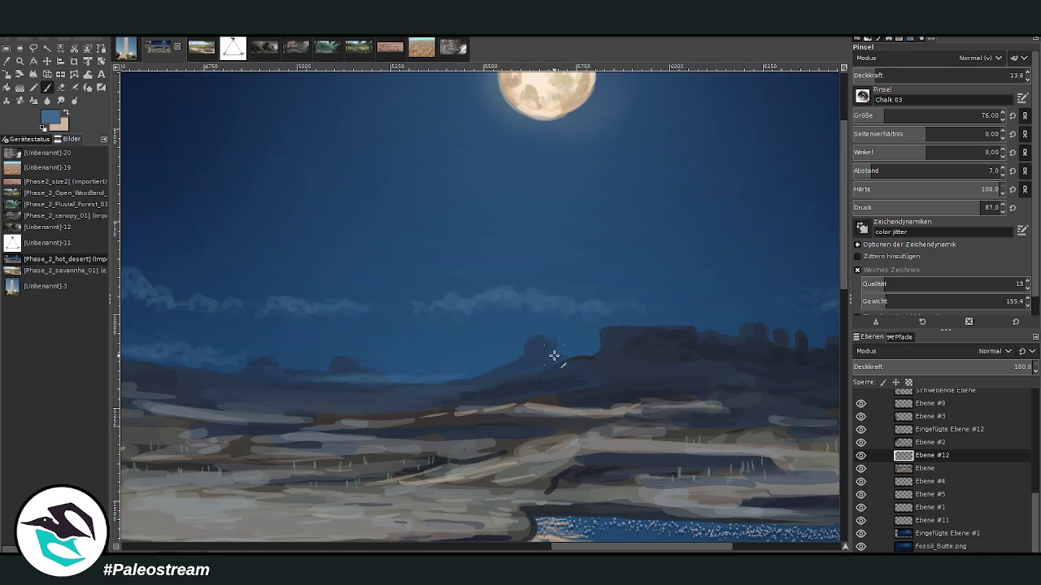
left_click(867, 71)
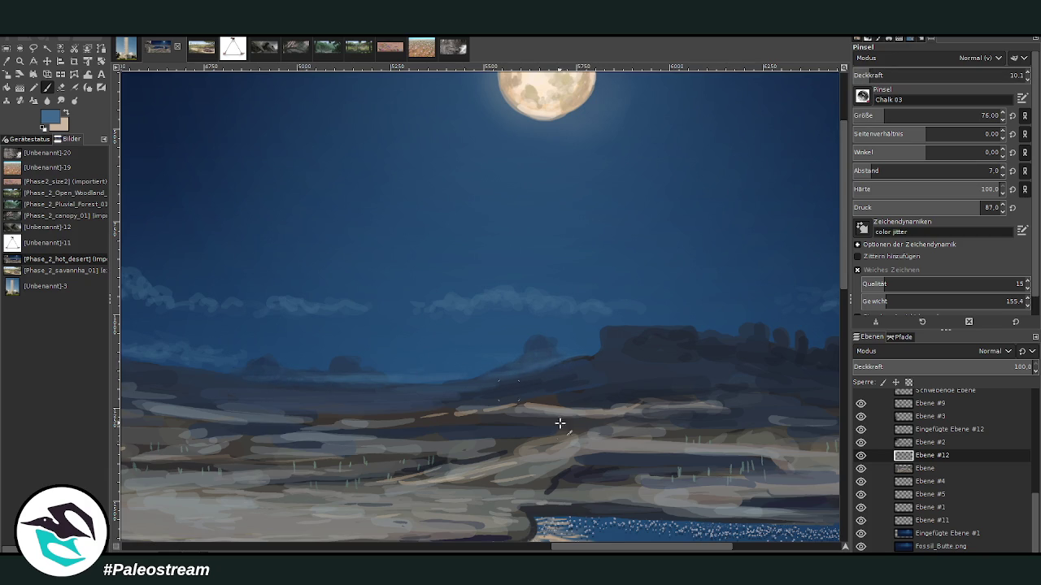
left_click_drag(628, 550, 733, 550)
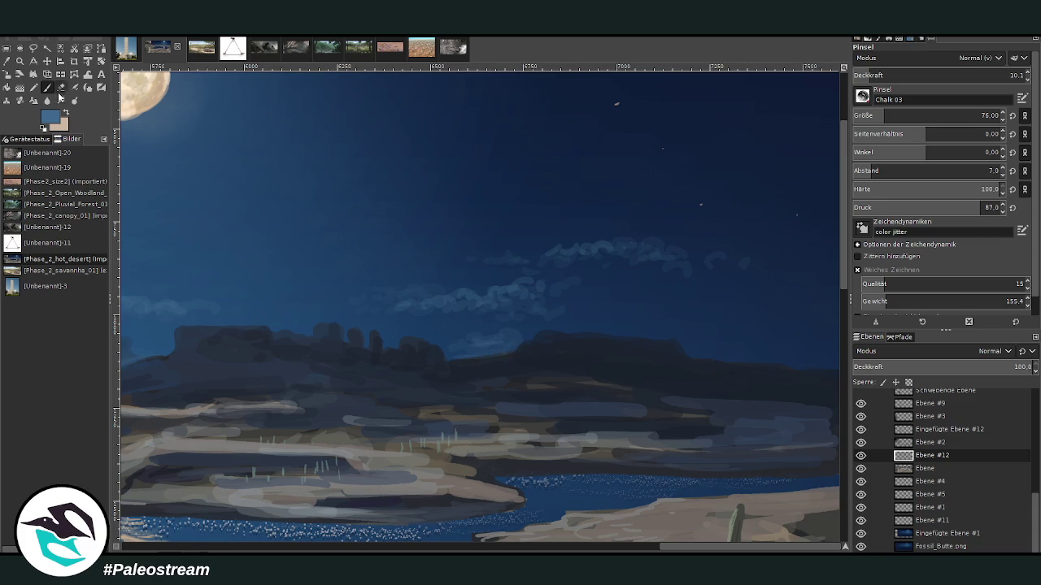
left_click(60, 100)
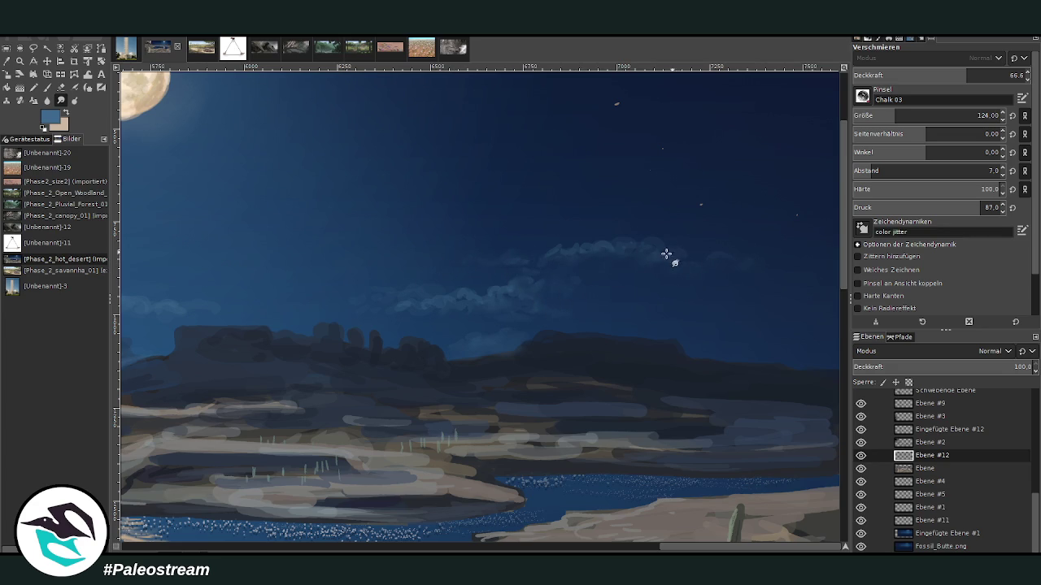
Step: Pan left past the moon across the cloudy starry sky, then fit the painting in the window
left_click(565, 546)
left_click(561, 547)
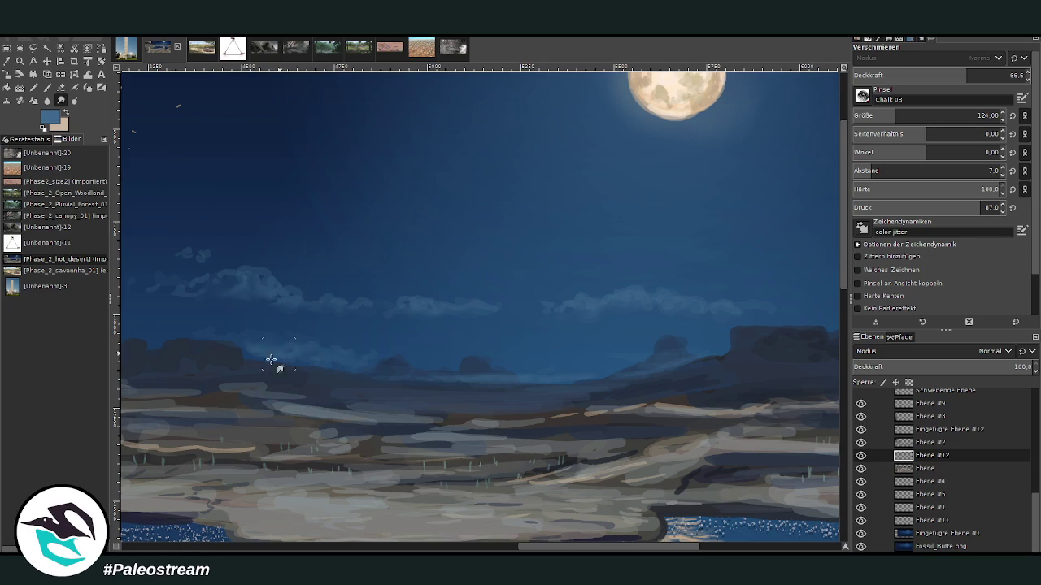
left_click(450, 550)
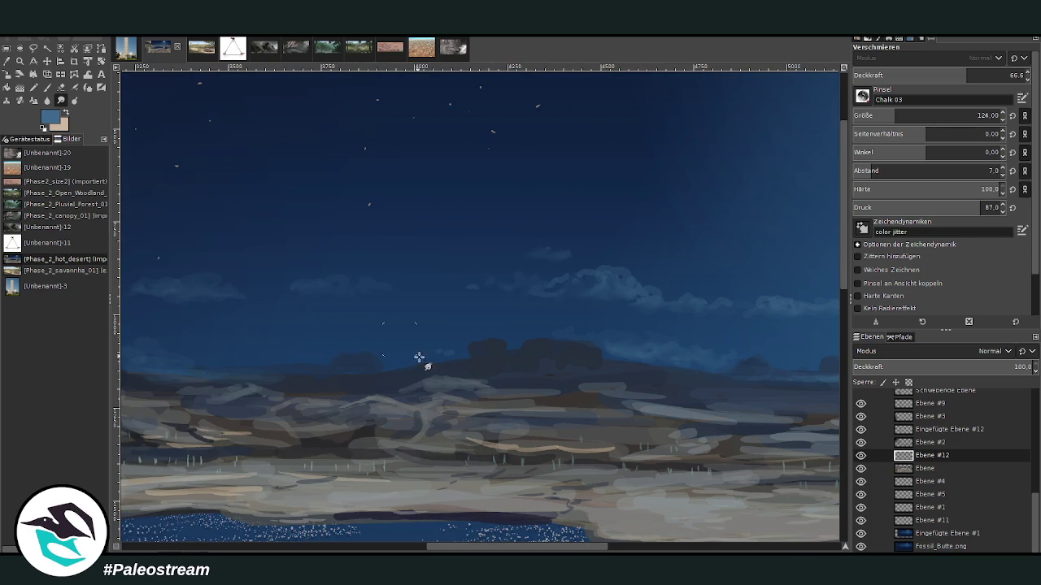
left_click(411, 546)
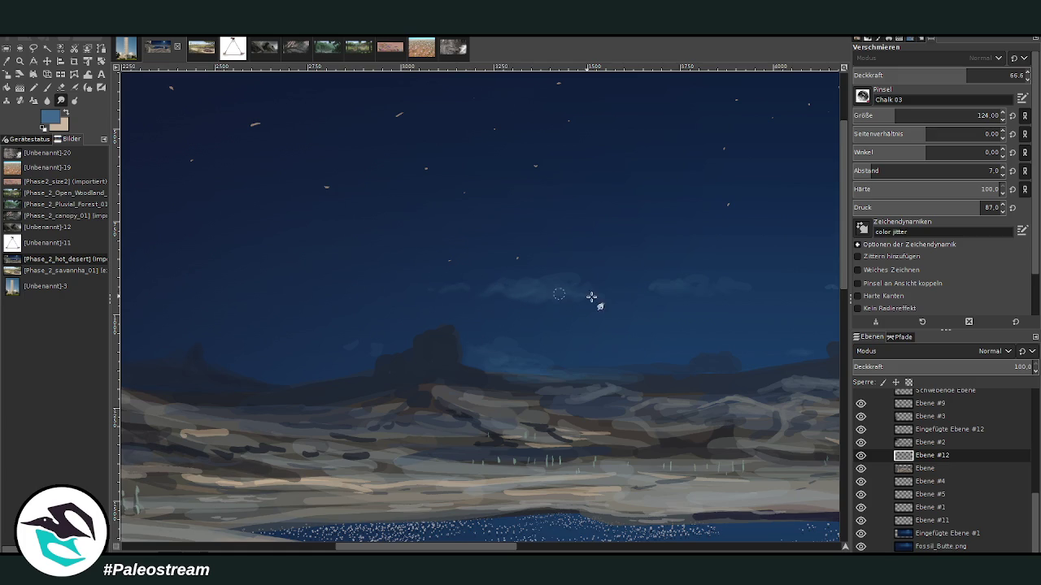
key("shift+ctrl+j")
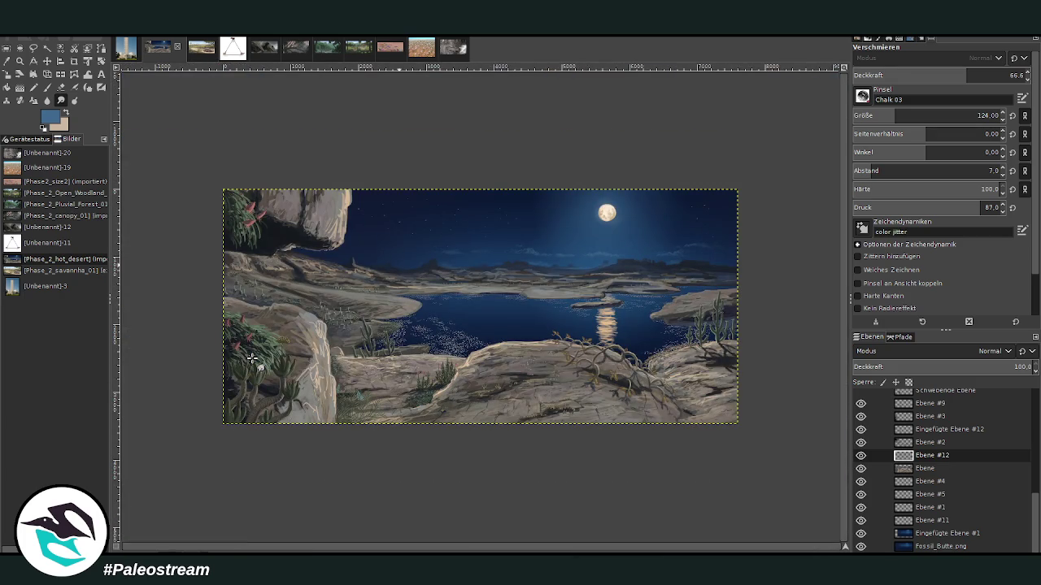
Step: Zoom into the right side, show the small moonlit reference layer, and zoom on the upper-right sky
key("z")
left_click_drag(387, 152, 754, 436)
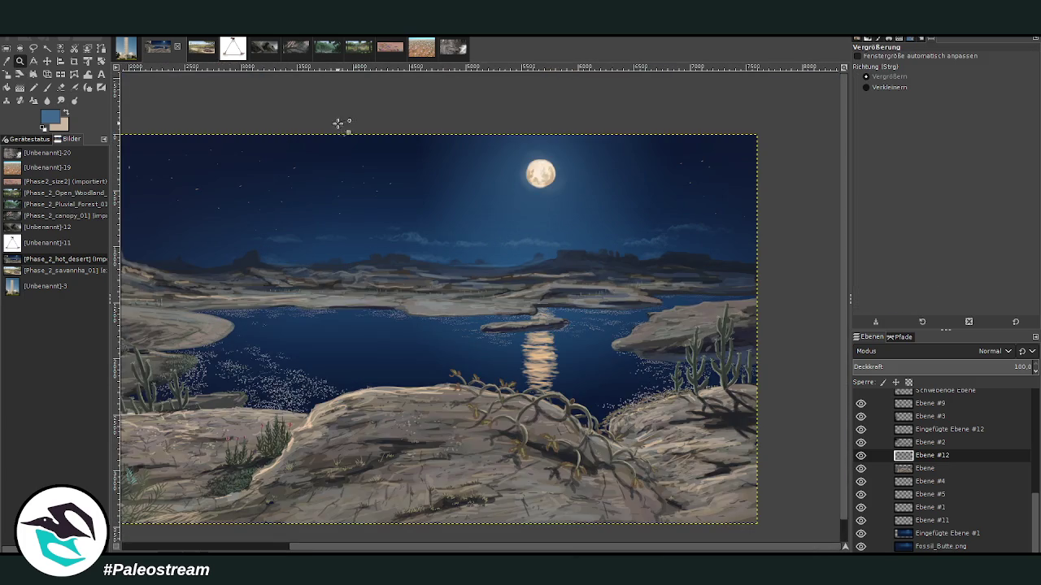
scroll(1028, 504, "up", 3)
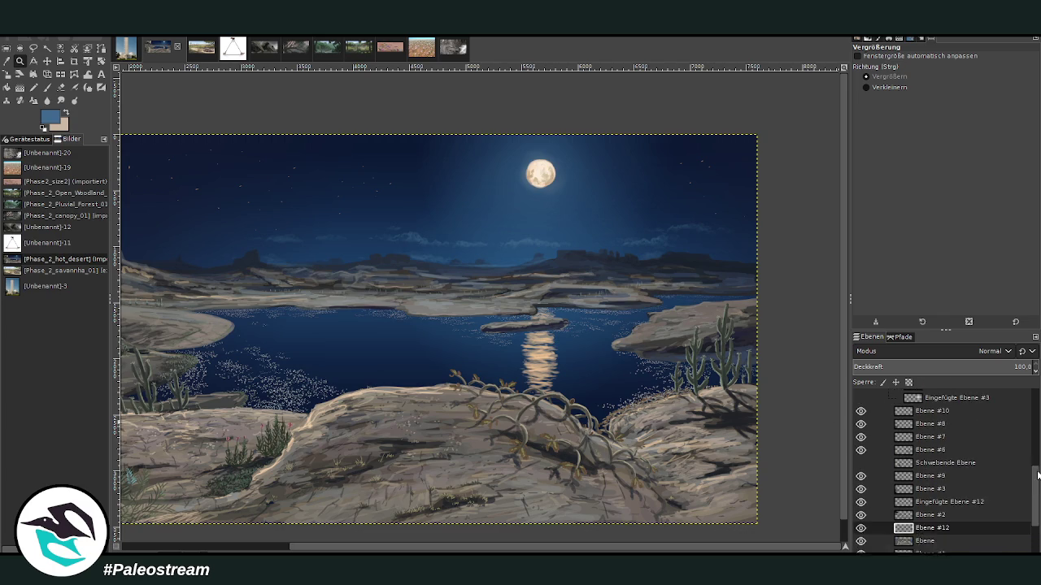
left_click(863, 417)
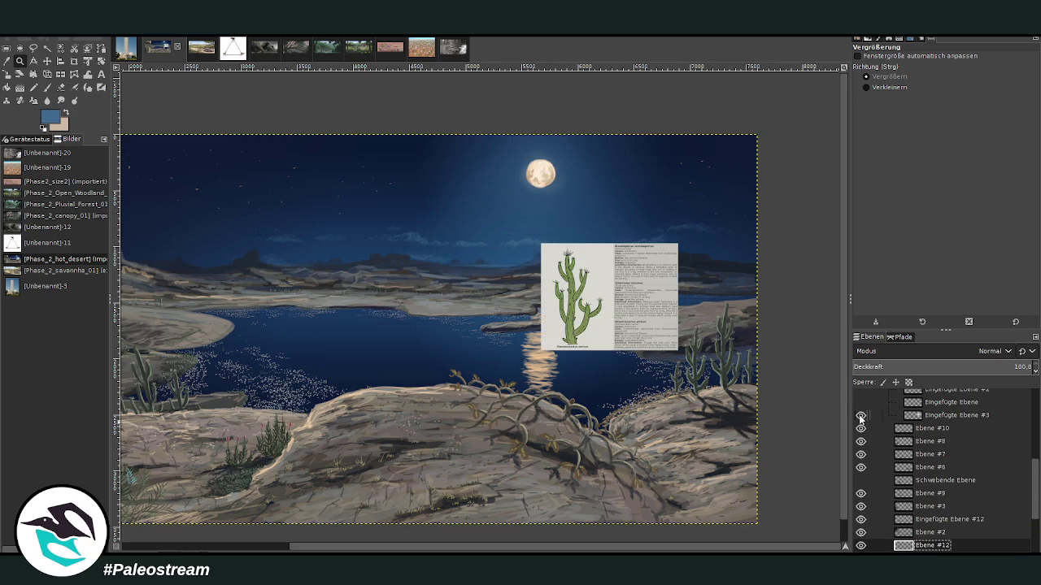
scroll(869, 462, "up", 2)
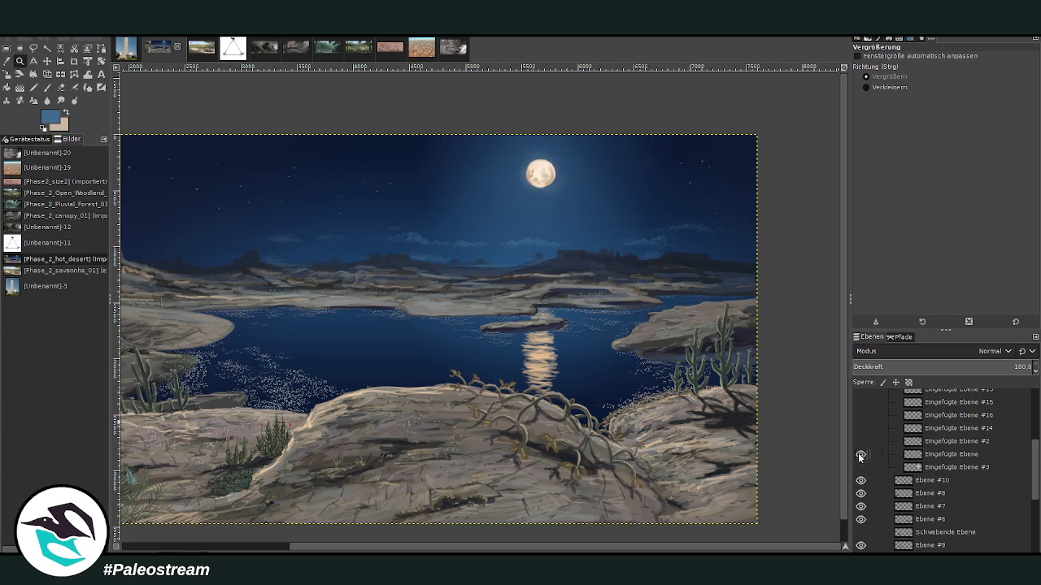
left_click(860, 454)
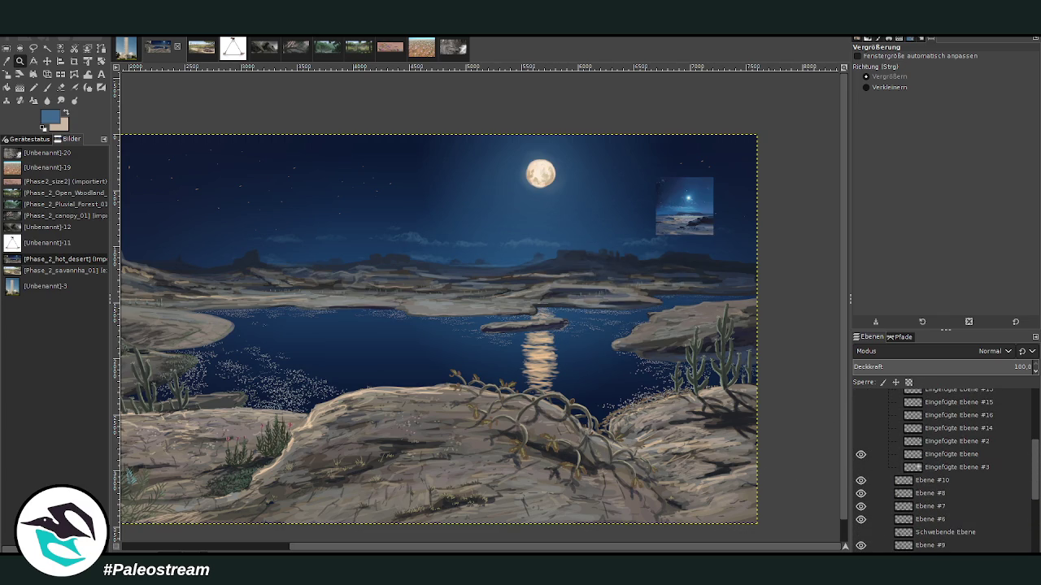
left_click(706, 198)
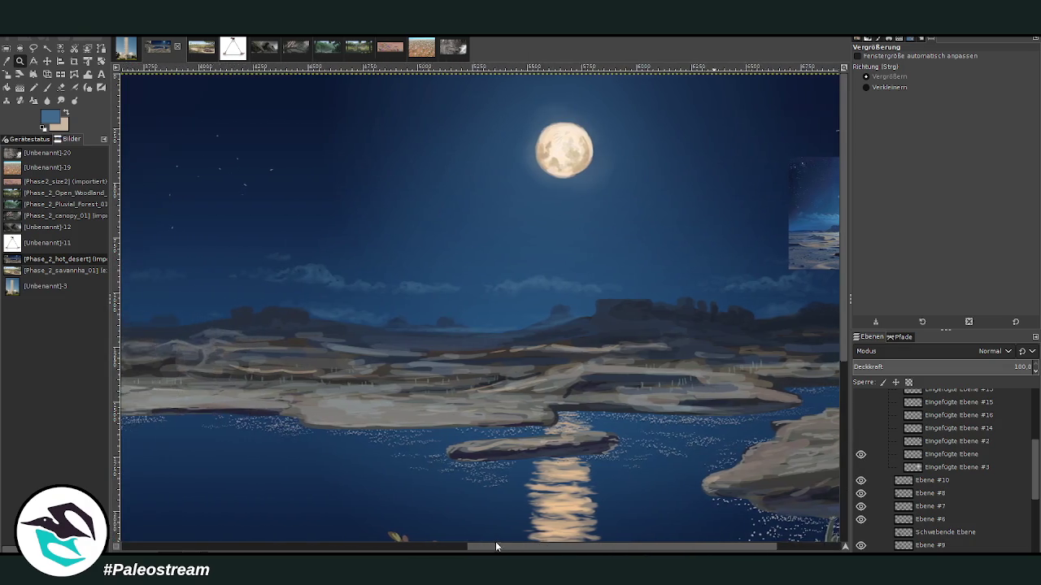
Step: Paint haze strokes, turn Ebene #11 back on, and return to painting on Ebene #12
left_click_drag(568, 547, 535, 547)
key("p")
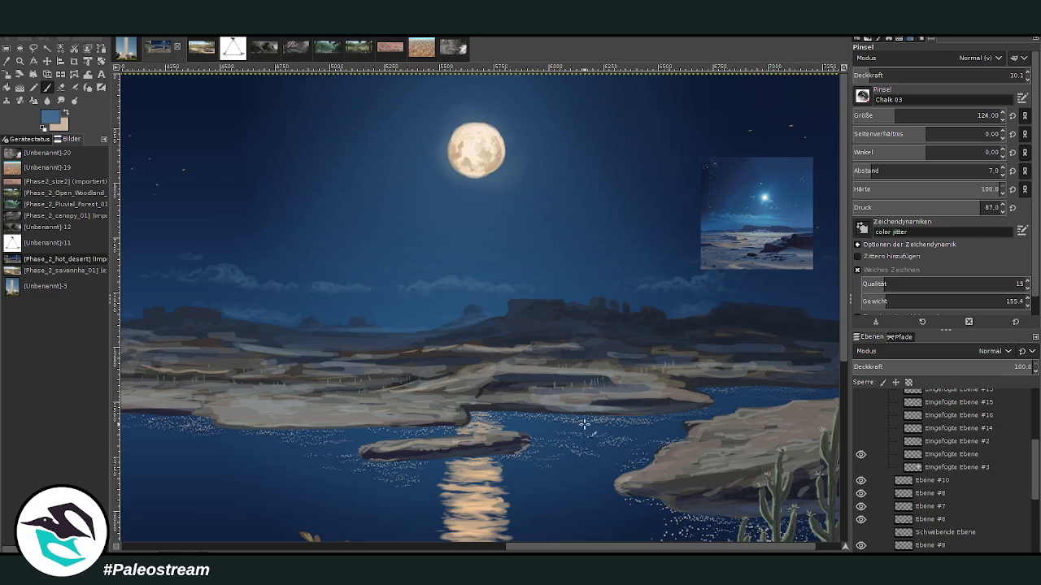
left_click_drag(592, 549, 587, 550)
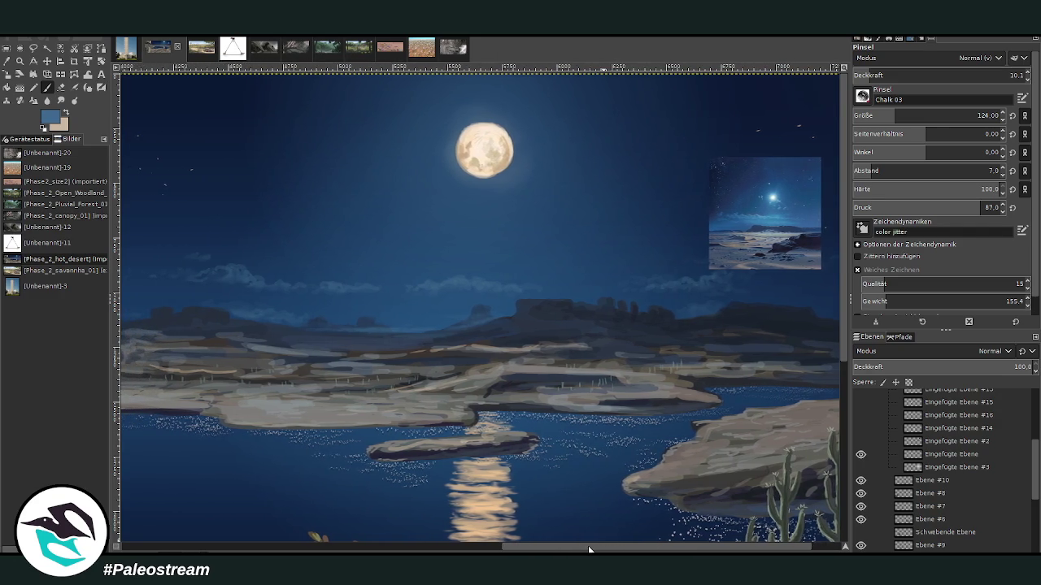
scroll(1026, 455, "down", 5)
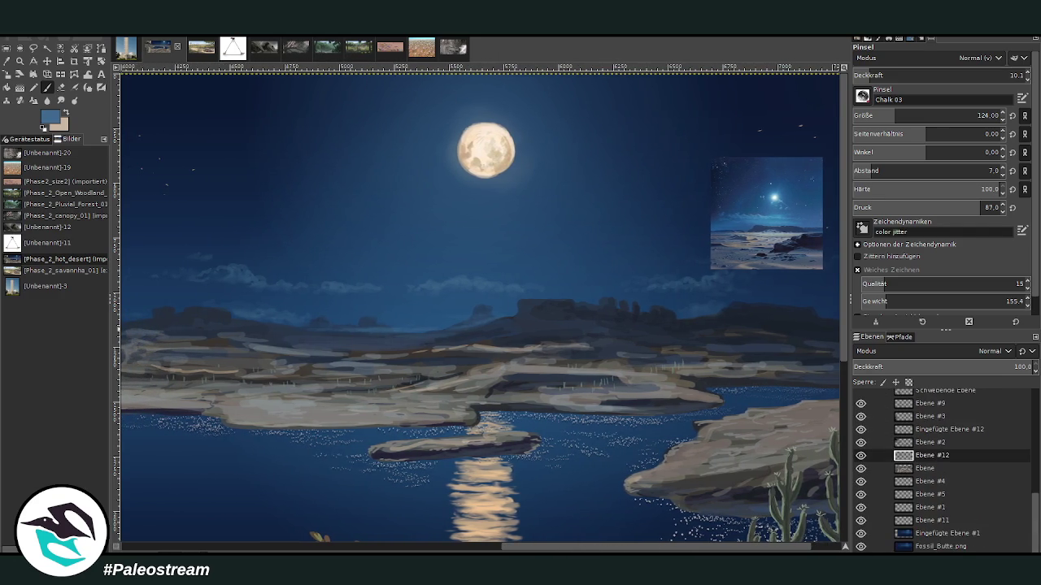
left_click(908, 522)
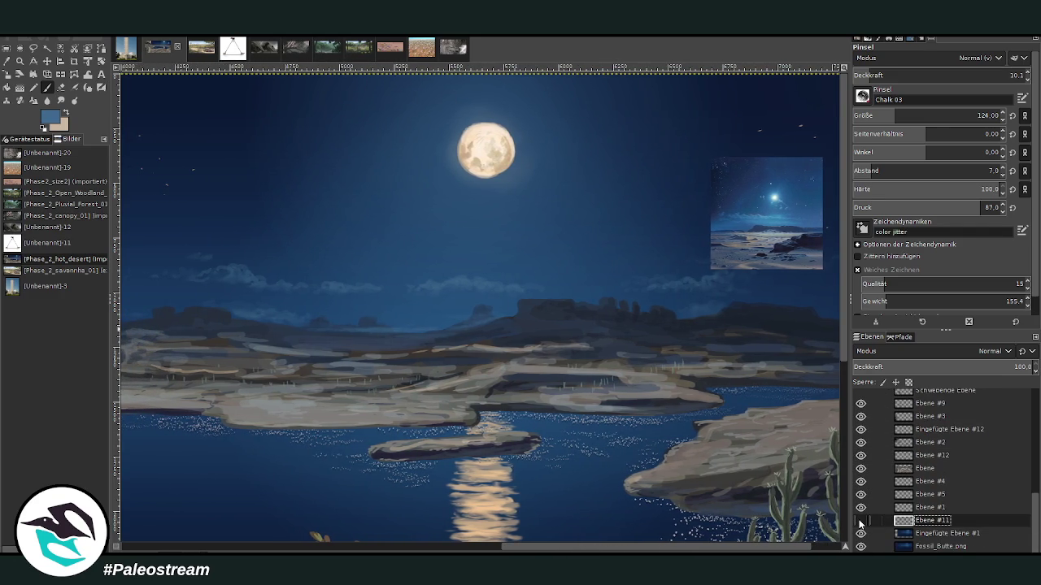
left_click(860, 520)
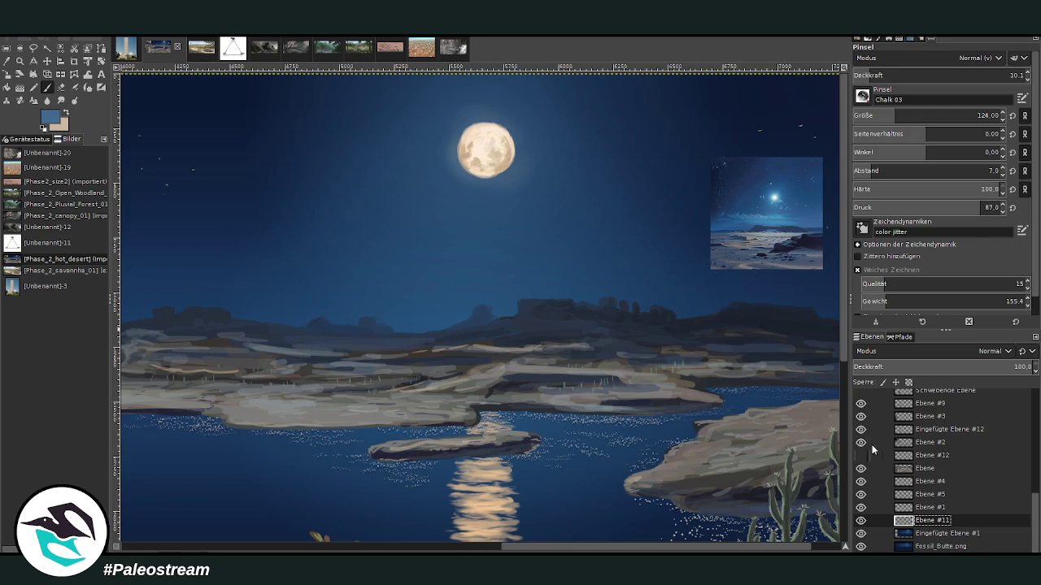
left_click(926, 454)
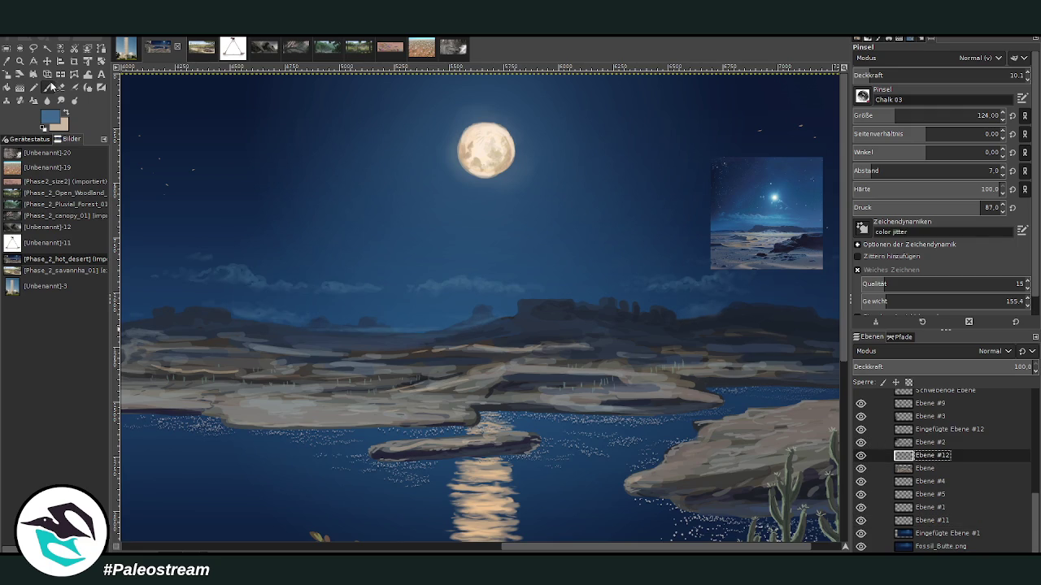
Step: Sample blue from the moonlit reference and set the brush to size 362 at about 2.8 opacity
left_click(6, 60)
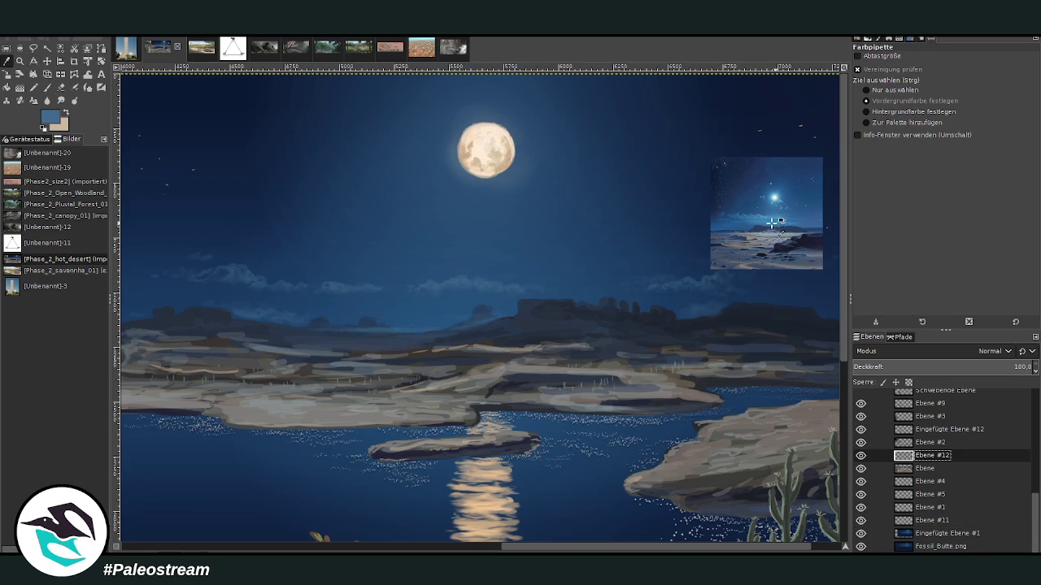
left_click(772, 223)
key("p")
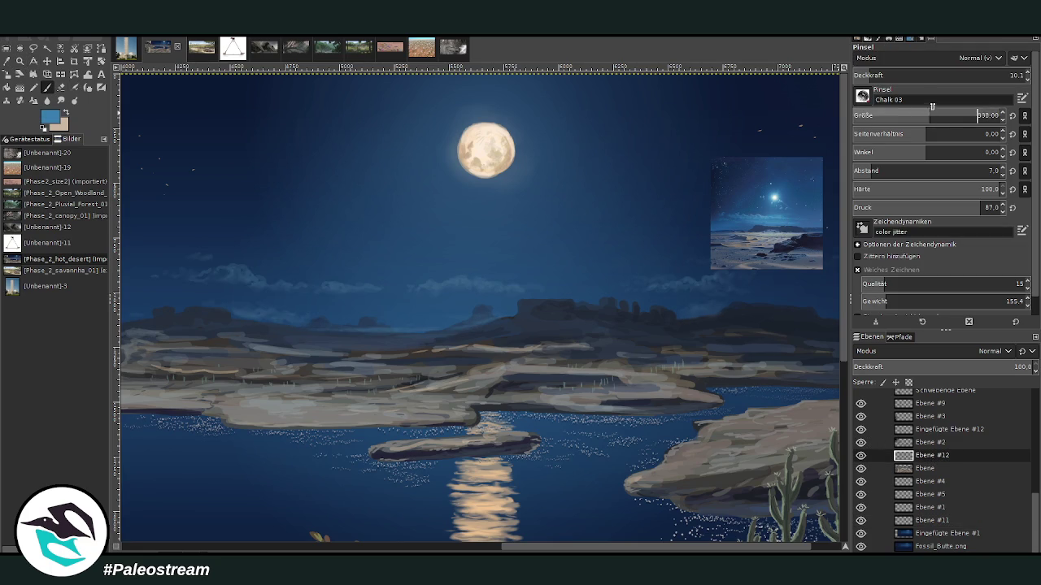
left_click_drag(932, 106, 937, 106)
left_click(864, 75)
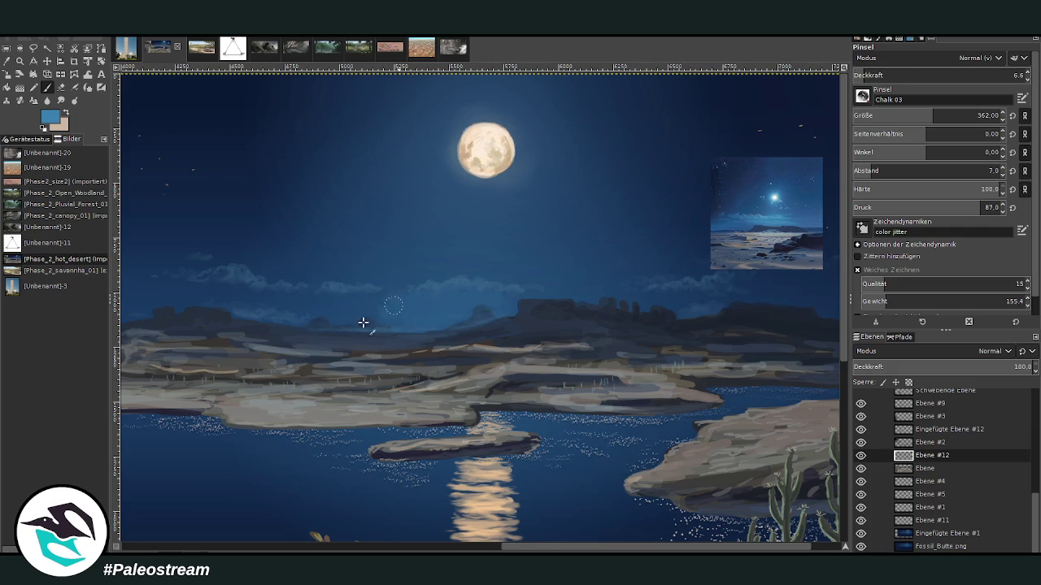
left_click(859, 75)
left_click(860, 76)
Step: Blend the faint haze above the right-hand mesas with alternating Smudge and brush strokes
left_click(61, 100)
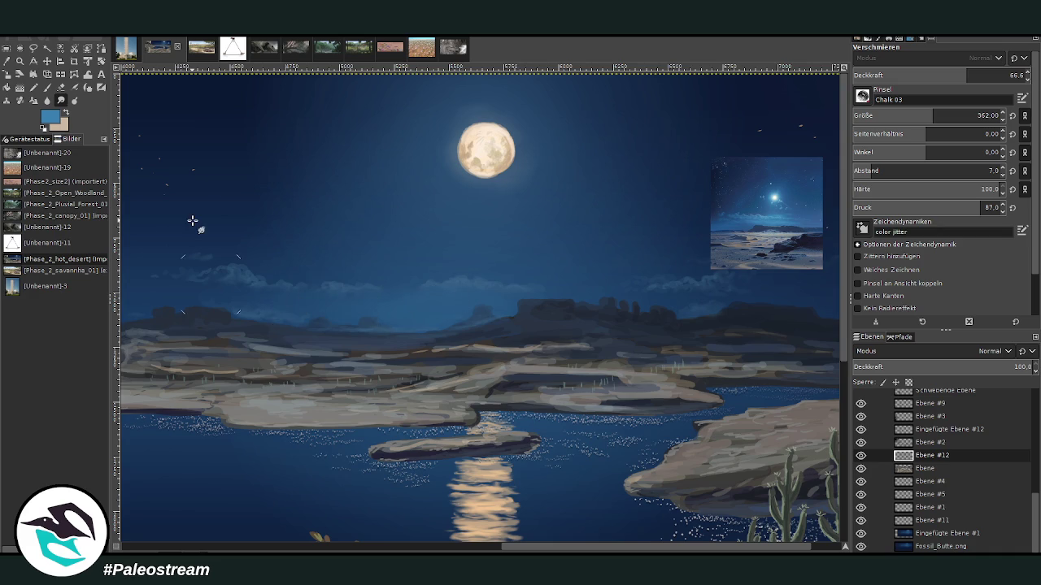
key("p")
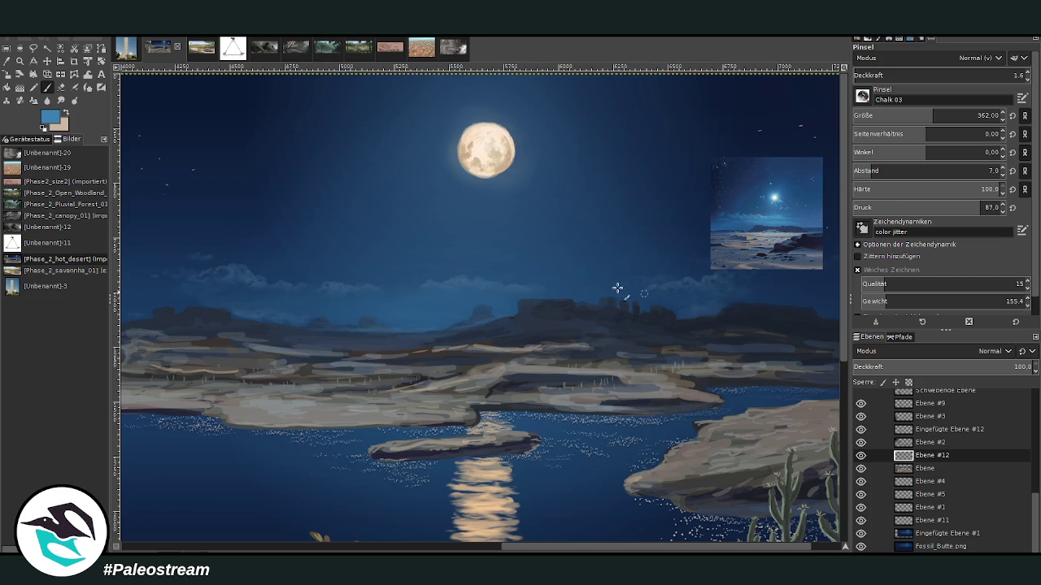
scroll(825, 551, "right", 2)
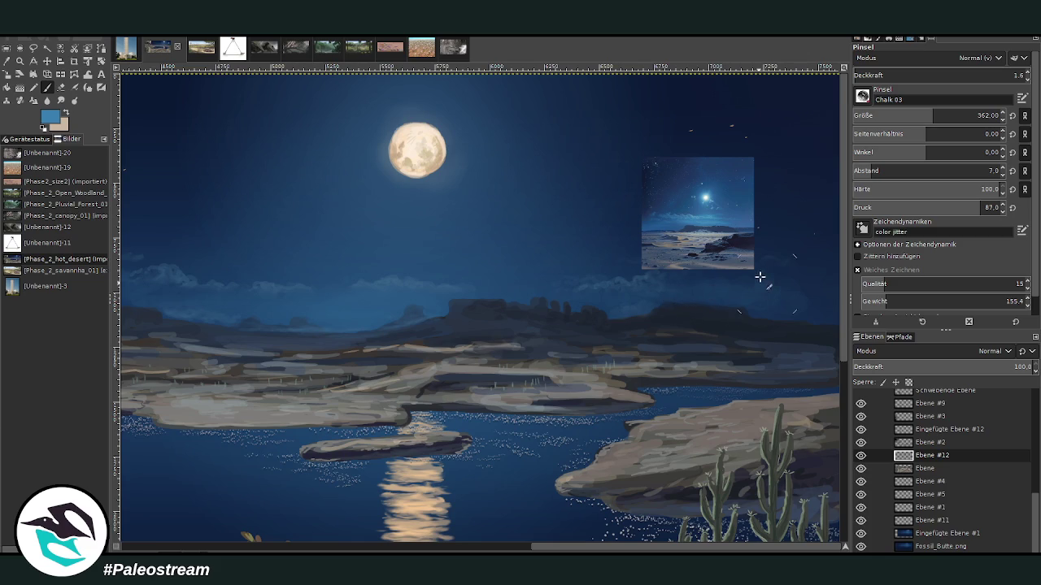
left_click(60, 101)
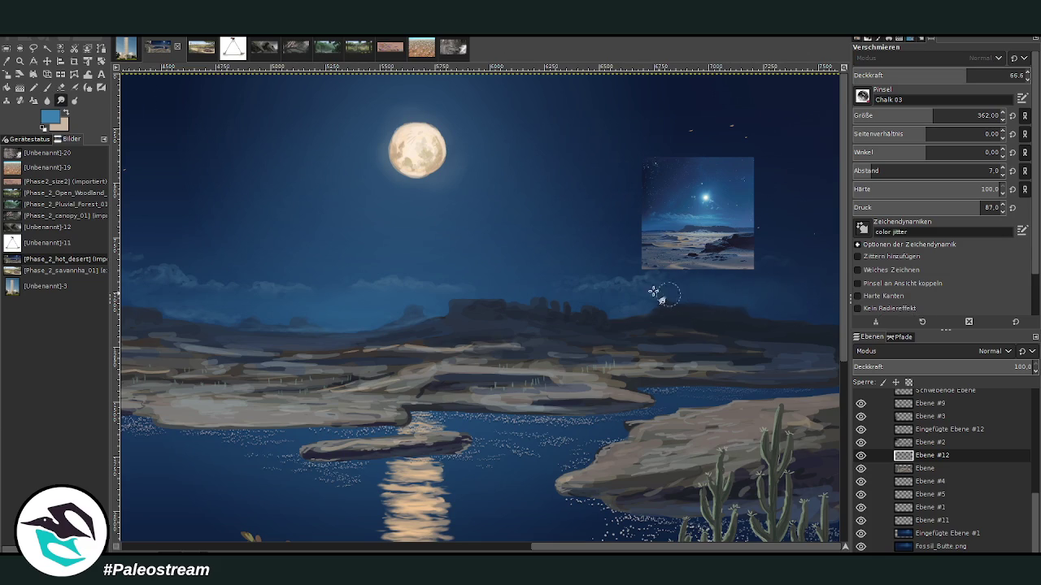
Step: Paint and smudge faint haze across the left sky, then fit the whole painting in the window
left_click(514, 547)
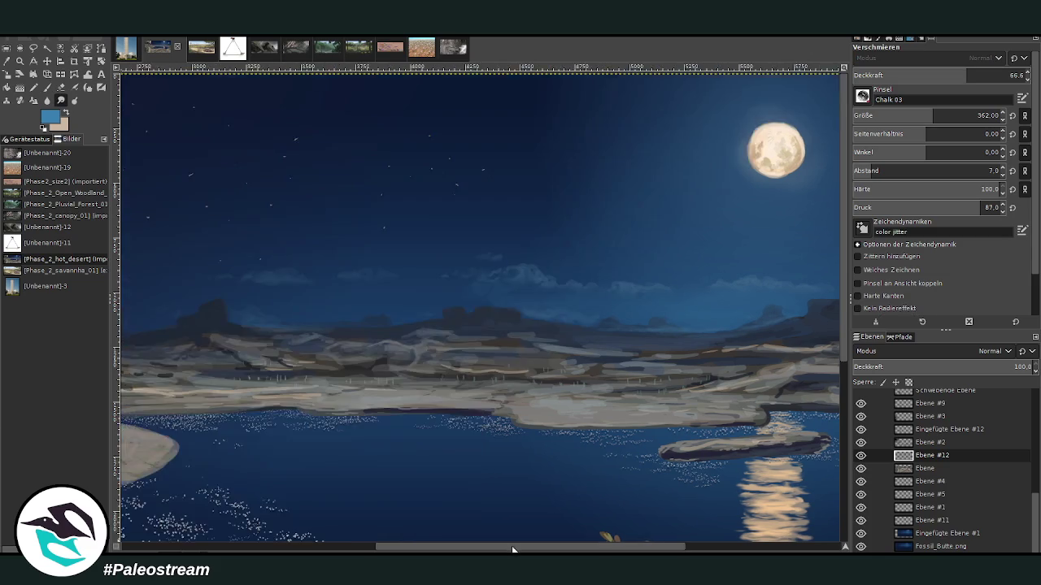
left_click(48, 88)
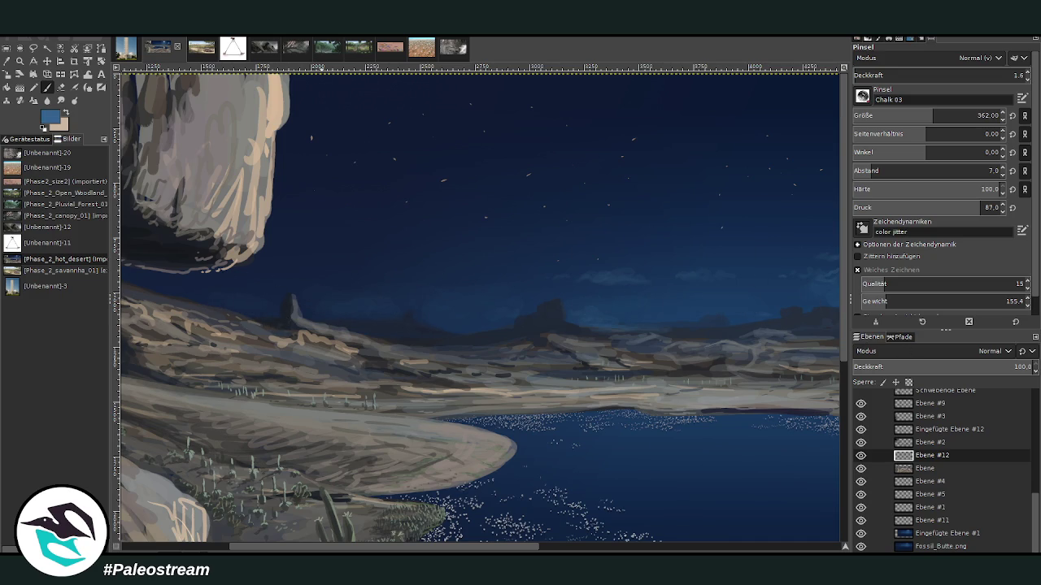
left_click(59, 101)
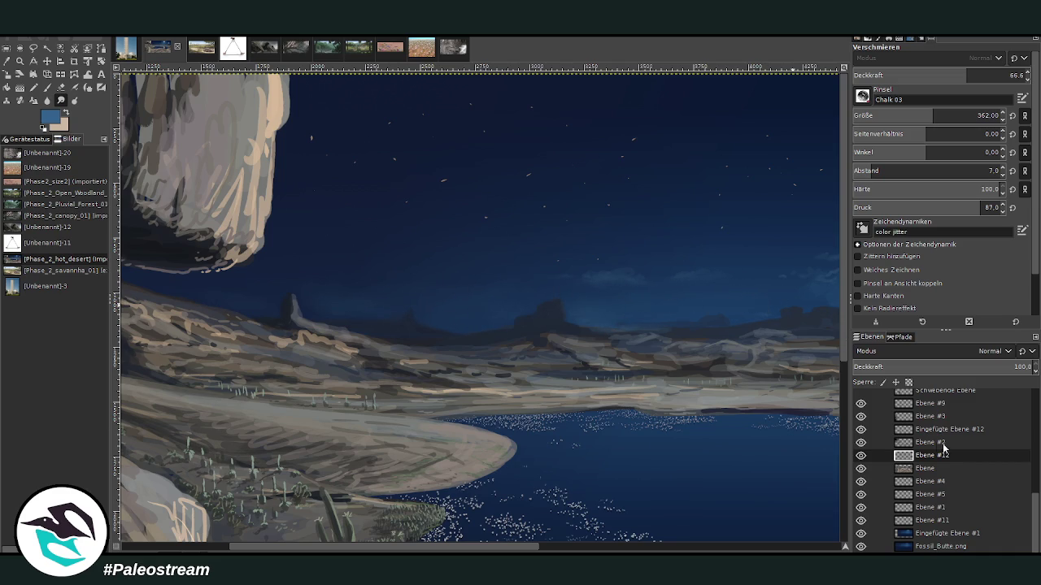
key("shift+ctrl+j")
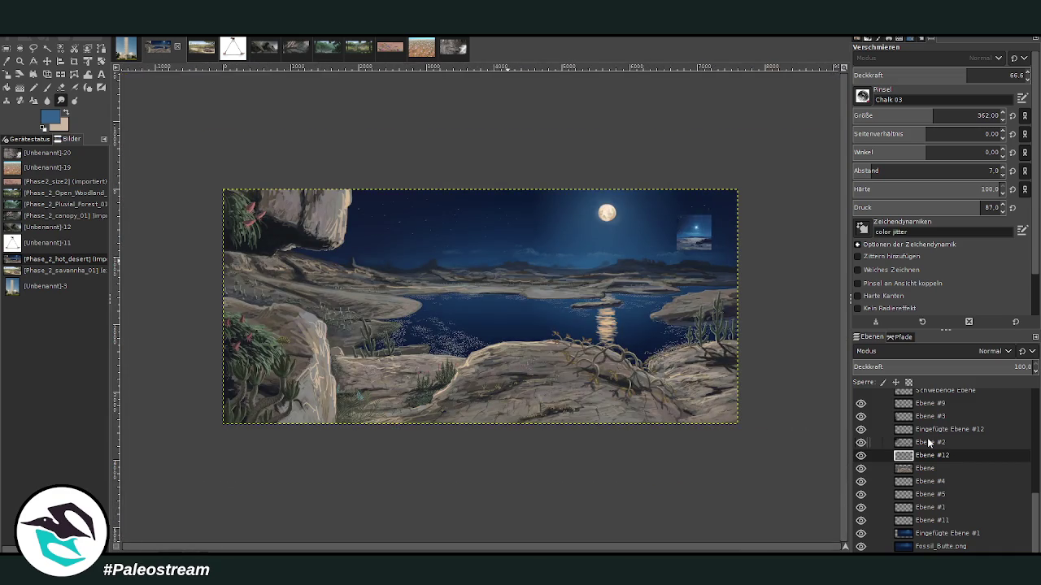
Step: Hide the small moonlit reference image and make Fossil_Butte.png the active layer
left_click(19, 61)
left_click_drag(226, 155, 728, 396)
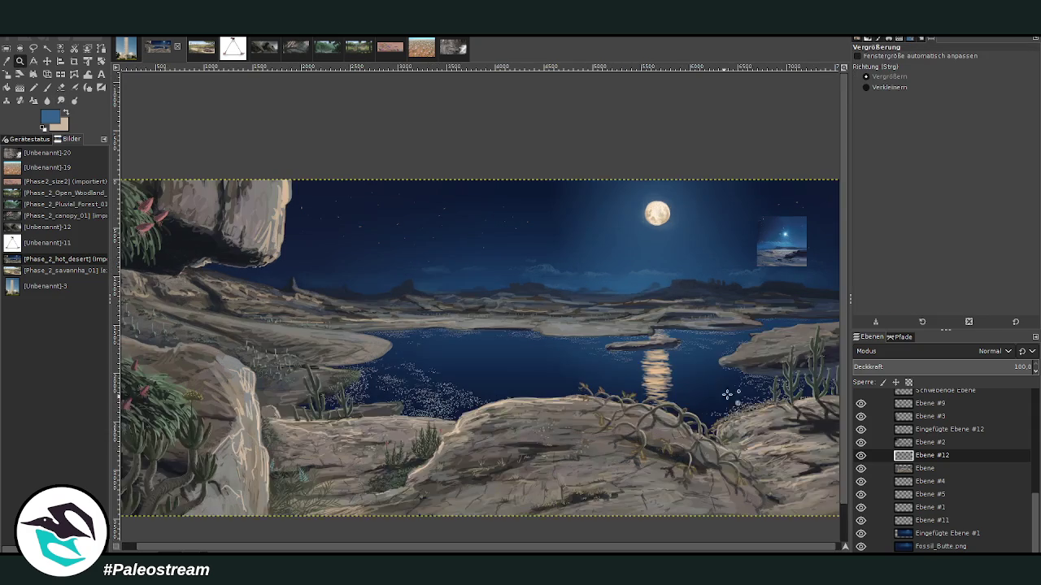
scroll(1026, 467, "up", 5)
left_click(861, 461)
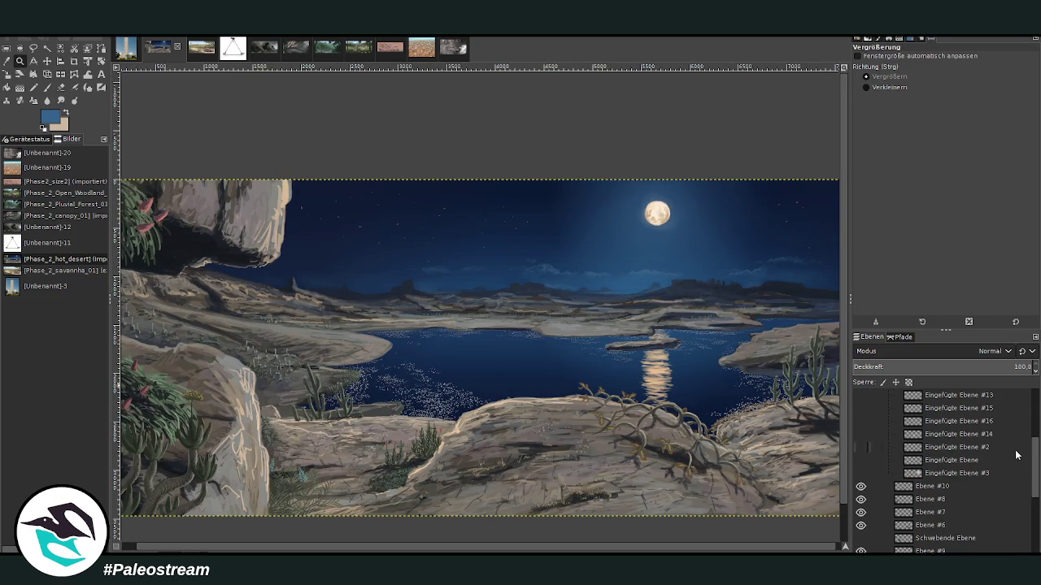
scroll(1016, 455, "down", 5)
left_click(938, 534)
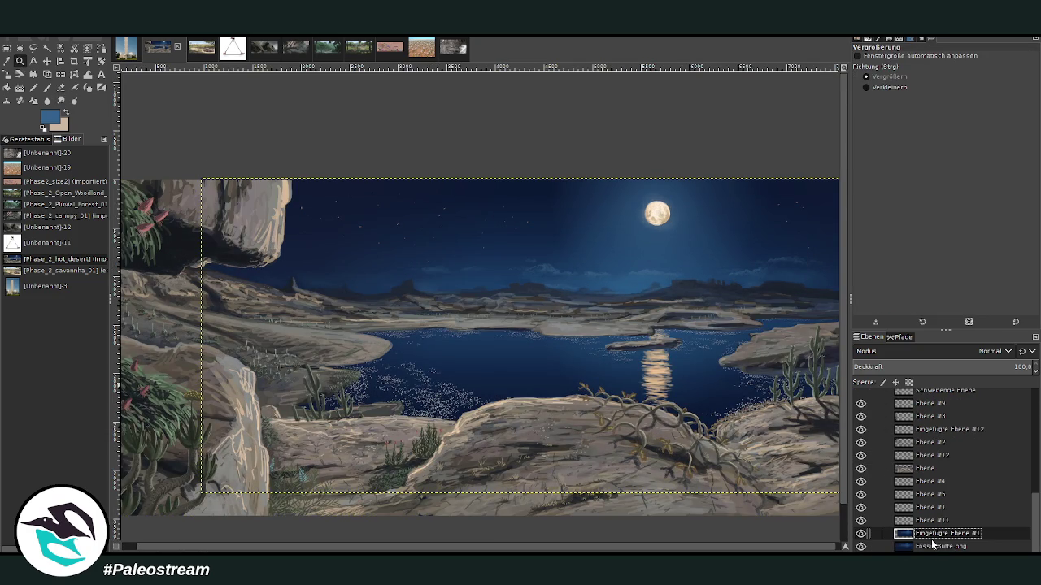
left_click(925, 546)
Step: Zoom out and frame the whole desert lake painting to look it over
key("minus")
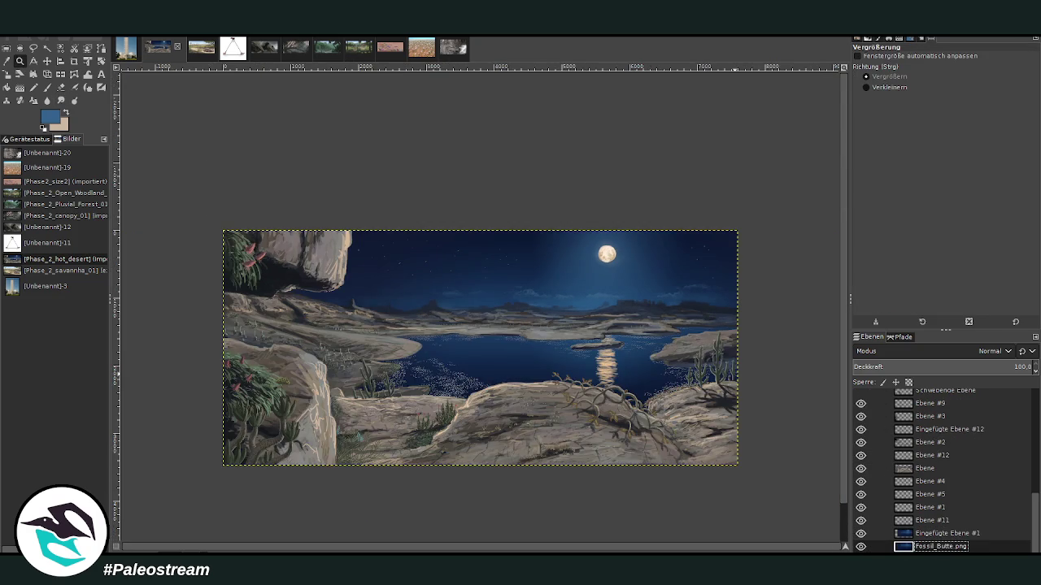
left_click(24, 63)
left_click_drag(220, 210, 738, 465)
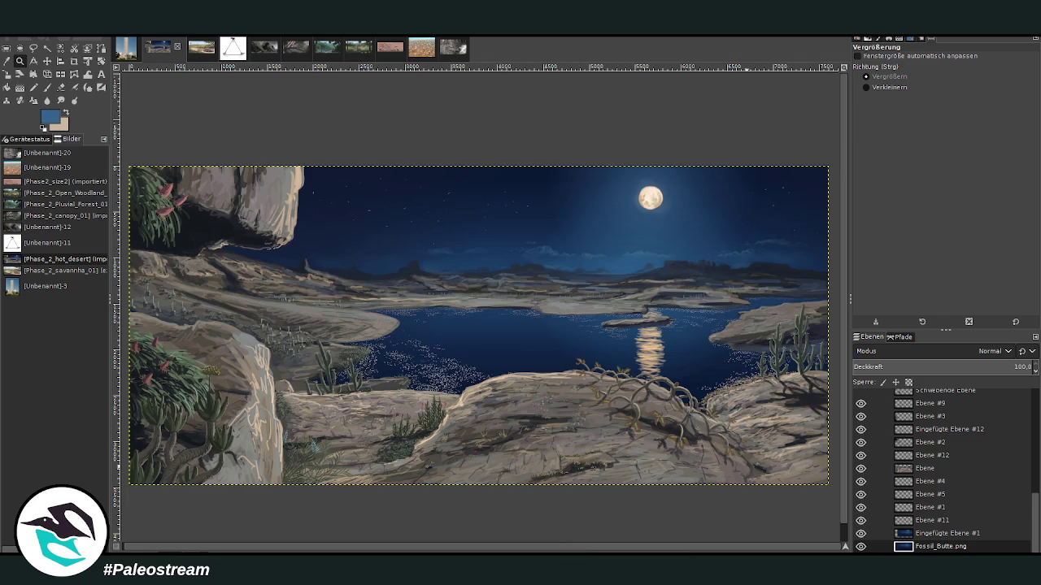
key("m")
scroll(683, 521, "down", 1)
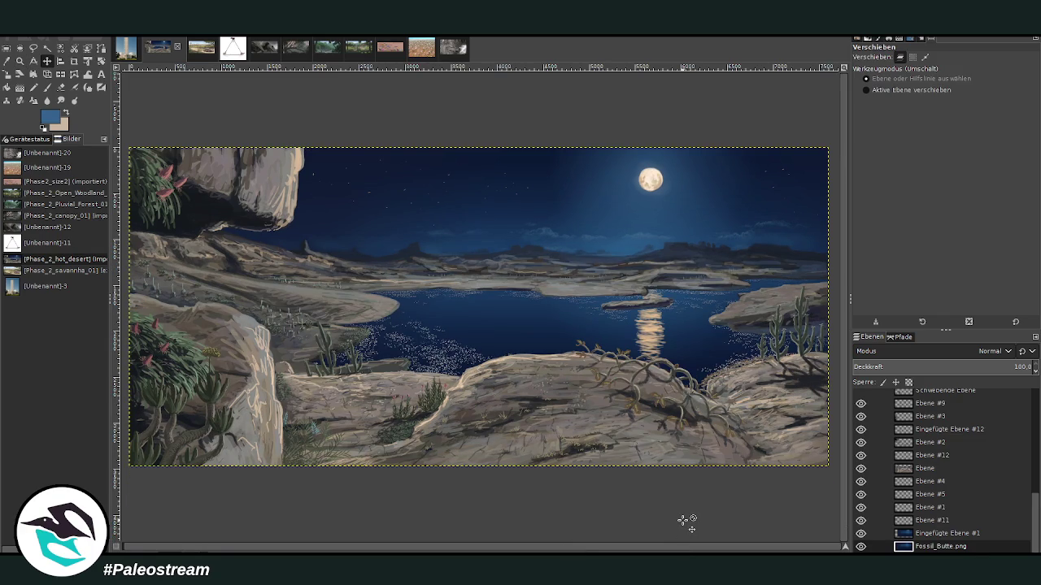